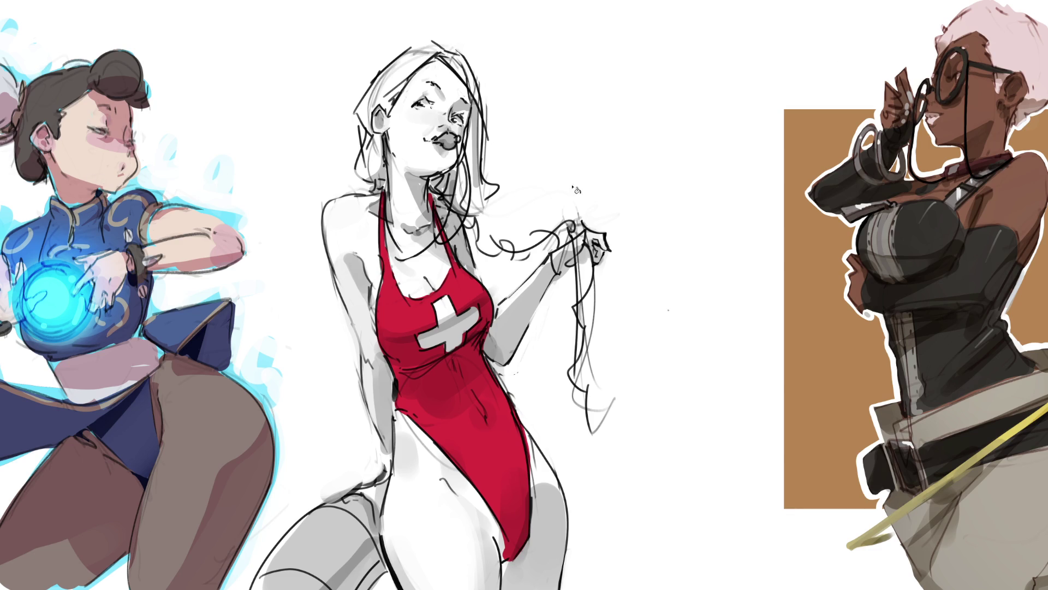
# Tint the lifeguard's left leg and thigh pale pink and darken the swimsuit's edges.
pyautogui.hotkey('alt', 'BackSpace')
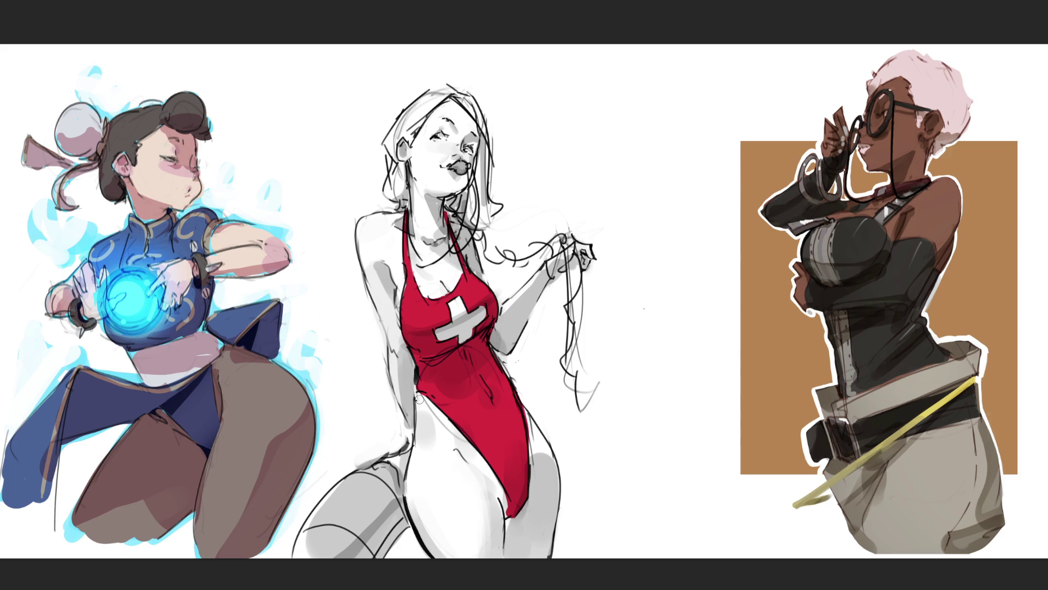
pyautogui.moveTo(420, 398)
pyautogui.mouseDown()
pyautogui.moveTo(415, 475)
pyautogui.moveTo(436, 543)
pyautogui.mouseUp()
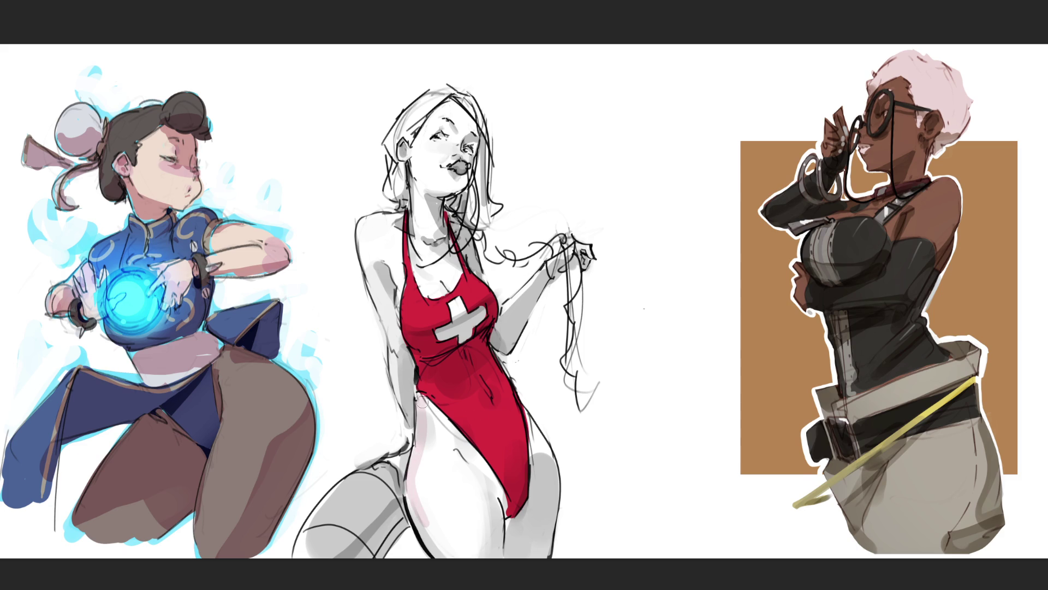
pyautogui.moveTo(424, 402); pyautogui.dragTo(500, 500)
pyautogui.moveTo(434, 413)
pyautogui.mouseDown()
pyautogui.moveTo(458, 491)
pyautogui.moveTo(432, 466)
pyautogui.moveTo(434, 540)
pyautogui.moveTo(445, 486)
pyautogui.moveTo(470, 497)
pyautogui.moveTo(461, 494)
pyautogui.mouseUp()
pyautogui.moveTo(460, 429)
pyautogui.mouseDown()
pyautogui.moveTo(424, 407)
pyautogui.moveTo(424, 460)
pyautogui.moveTo(438, 452)
pyautogui.moveTo(428, 412)
pyautogui.moveTo(530, 522)
pyautogui.moveTo(514, 526)
pyautogui.moveTo(519, 546)
pyautogui.moveTo(527, 516)
pyautogui.moveTo(524, 555)
pyautogui.moveTo(543, 491)
pyautogui.moveTo(527, 420)
pyautogui.moveTo(537, 470)
pyautogui.moveTo(537, 430)
pyautogui.moveTo(551, 519)
pyautogui.mouseUp()
pyautogui.moveTo(498, 347)
pyautogui.mouseDown()
pyautogui.moveTo(549, 271)
pyautogui.moveTo(587, 256)
pyautogui.moveTo(579, 243)
pyautogui.moveTo(572, 264)
pyautogui.mouseUp()
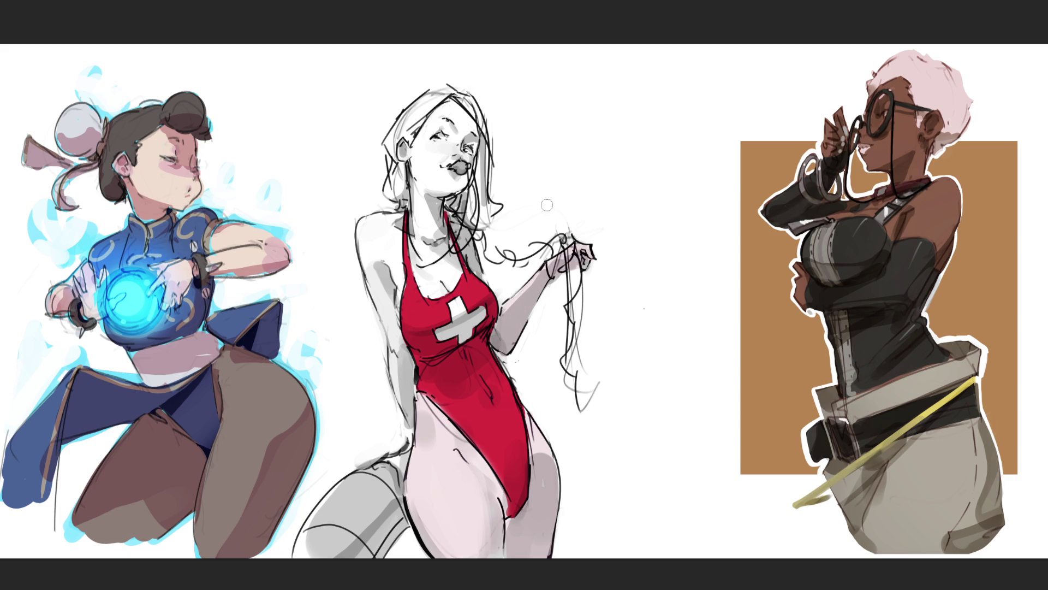
# Shade her neck, upper chest, arm and shoulder pale pink, then start the hair blonde.
pyautogui.moveTo(455, 229); pyautogui.dragTo(480, 264)
pyautogui.moveTo(423, 212)
pyautogui.mouseDown()
pyautogui.moveTo(424, 284)
pyautogui.moveTo(453, 256)
pyautogui.moveTo(431, 267)
pyautogui.moveTo(421, 164)
pyautogui.moveTo(451, 144)
pyautogui.moveTo(474, 172)
pyautogui.moveTo(466, 125)
pyautogui.moveTo(434, 109)
pyautogui.moveTo(410, 147)
pyautogui.mouseUp()
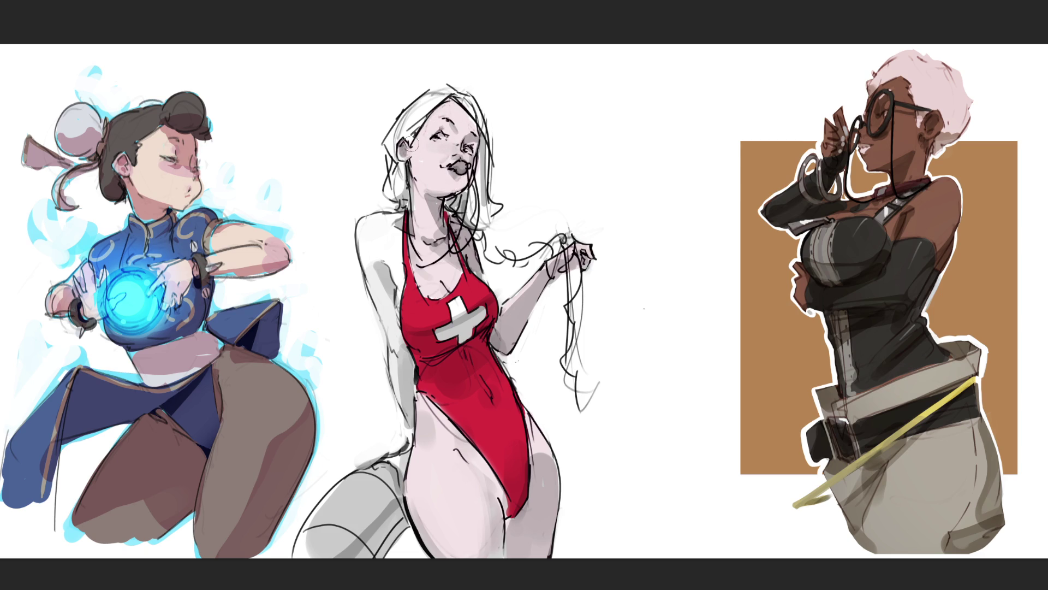
pyautogui.moveTo(391, 219)
pyautogui.mouseDown()
pyautogui.moveTo(393, 286)
pyautogui.moveTo(390, 222)
pyautogui.moveTo(377, 295)
pyautogui.moveTo(379, 249)
pyautogui.moveTo(403, 395)
pyautogui.moveTo(410, 360)
pyautogui.moveTo(402, 476)
pyautogui.mouseUp()
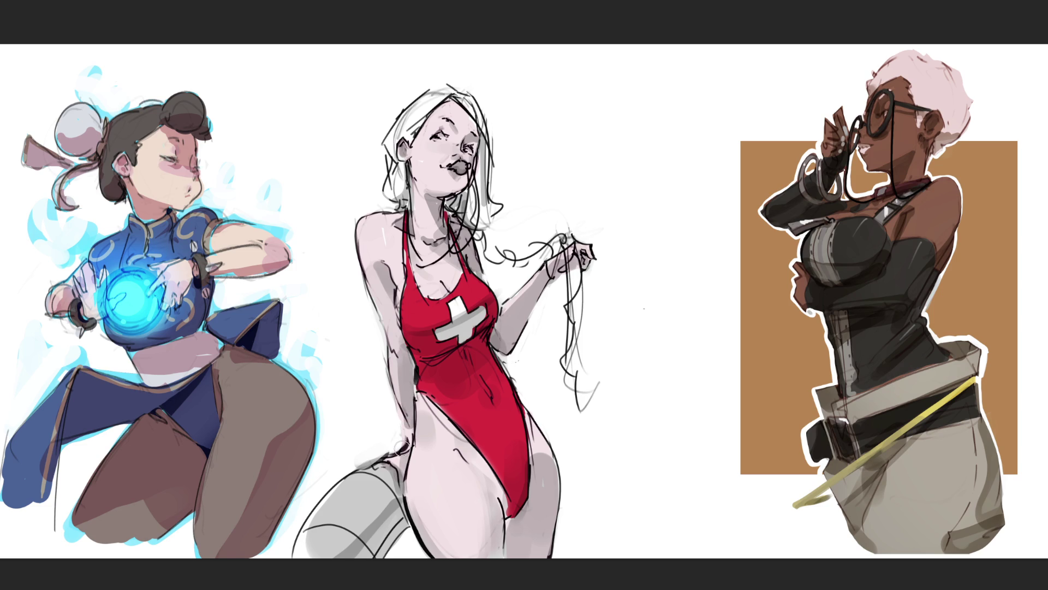
pyautogui.moveTo(382, 229); pyautogui.dragTo(369, 249)
pyautogui.moveTo(431, 99)
pyautogui.mouseDown()
pyautogui.moveTo(397, 136)
pyautogui.moveTo(411, 141)
pyautogui.moveTo(403, 132)
pyautogui.moveTo(389, 144)
pyautogui.moveTo(404, 207)
pyautogui.mouseUp()
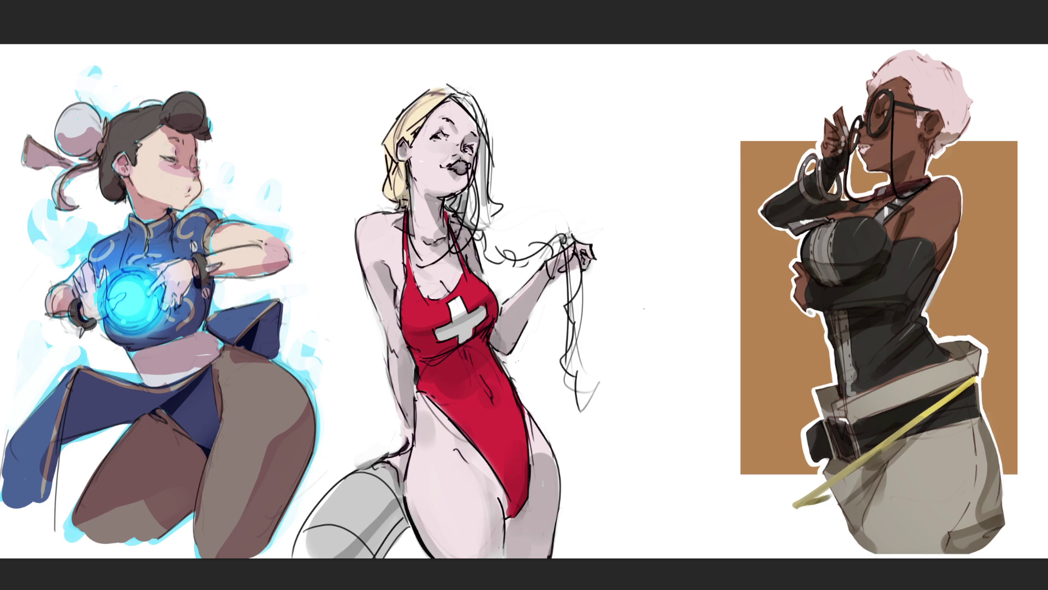
# Spread blonde across the hair and held strands, then sketch red lines over hair and face.
pyautogui.moveTo(451, 93)
pyautogui.mouseDown()
pyautogui.moveTo(473, 117)
pyautogui.moveTo(473, 103)
pyautogui.moveTo(488, 214)
pyautogui.moveTo(462, 202)
pyautogui.moveTo(489, 256)
pyautogui.moveTo(574, 238)
pyautogui.moveTo(570, 358)
pyautogui.moveTo(589, 407)
pyautogui.mouseUp()
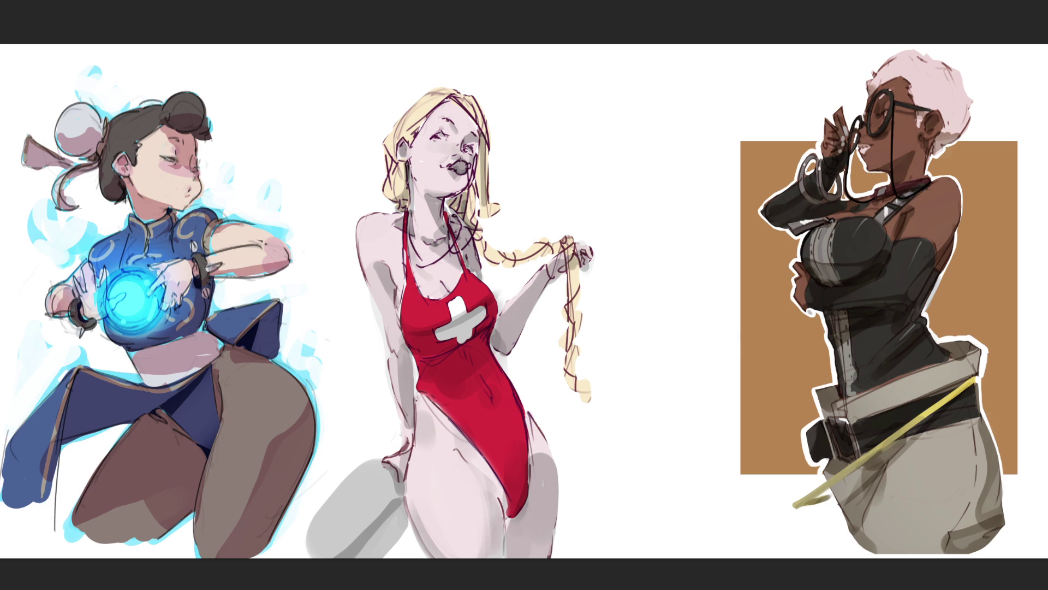
pyautogui.moveTo(436, 93)
pyautogui.mouseDown()
pyautogui.moveTo(409, 106)
pyautogui.moveTo(515, 117)
pyautogui.moveTo(480, 175)
pyautogui.moveTo(344, 184)
pyautogui.mouseUp()
# Fill the lifeguard figure as a solid silhouette with Alt+Backspace to check its shape.
pyautogui.hotkey('alt', 'BackSpace')
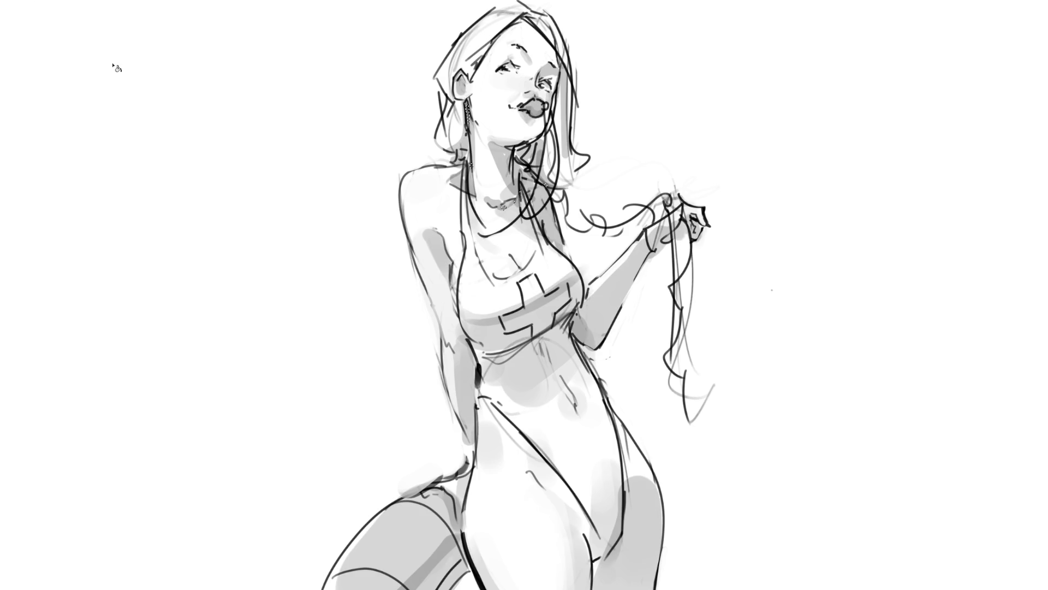
# Drop the earring and neck selection, invert the canvas to check values, and enlarge the brush.
pyautogui.hotkey('ctrl', 'd')
pyautogui.hotkey('ctrl', 'i')
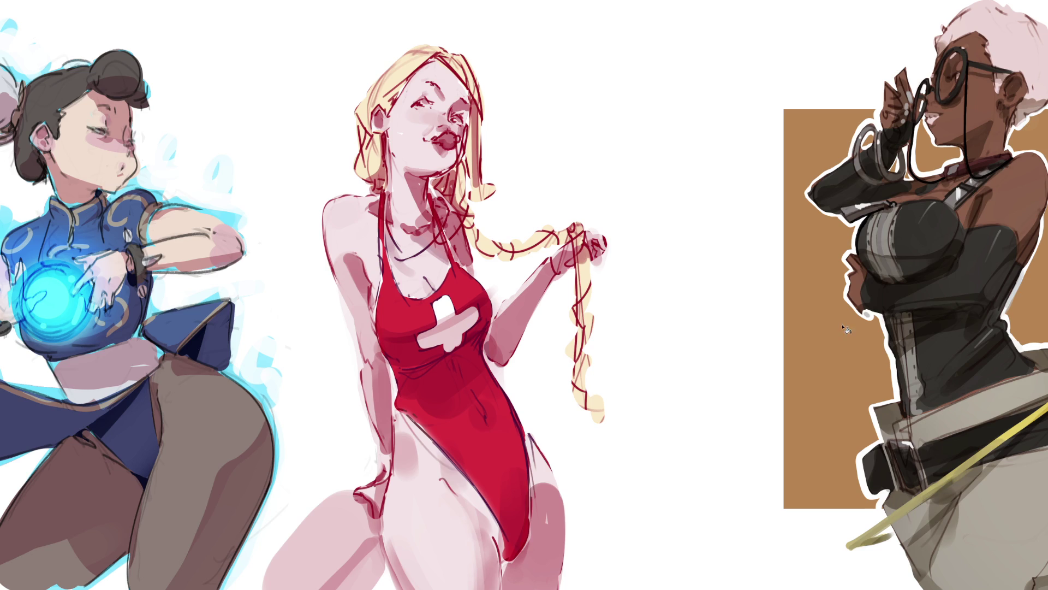
pyautogui.press(']')
pyautogui.press(']')
pyautogui.press(']')
pyautogui.moveTo(322, 524); pyautogui.dragTo(350, 579)
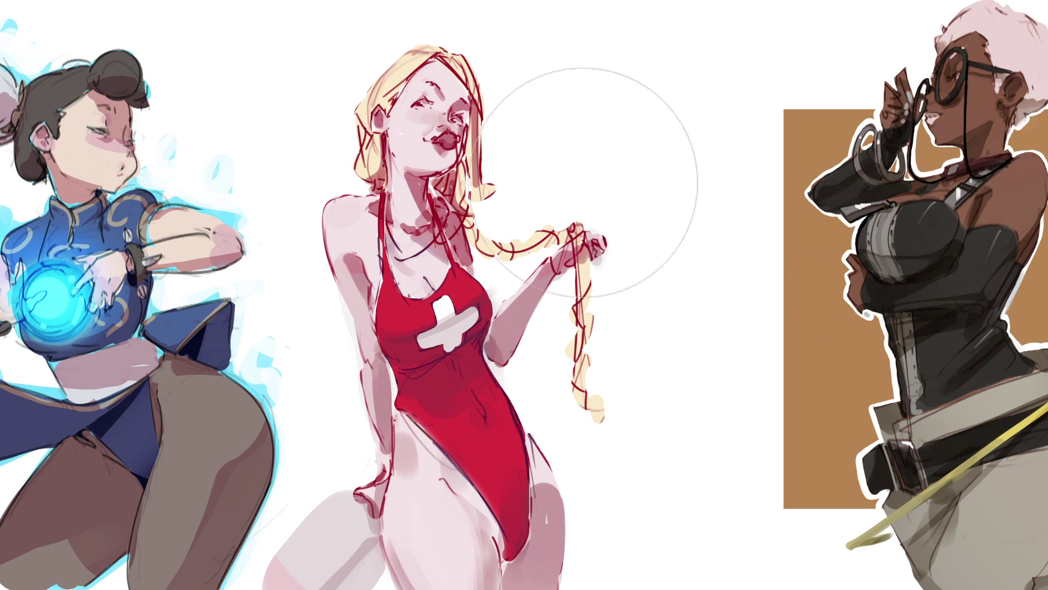
pyautogui.hotkey('ctrl', 'z')
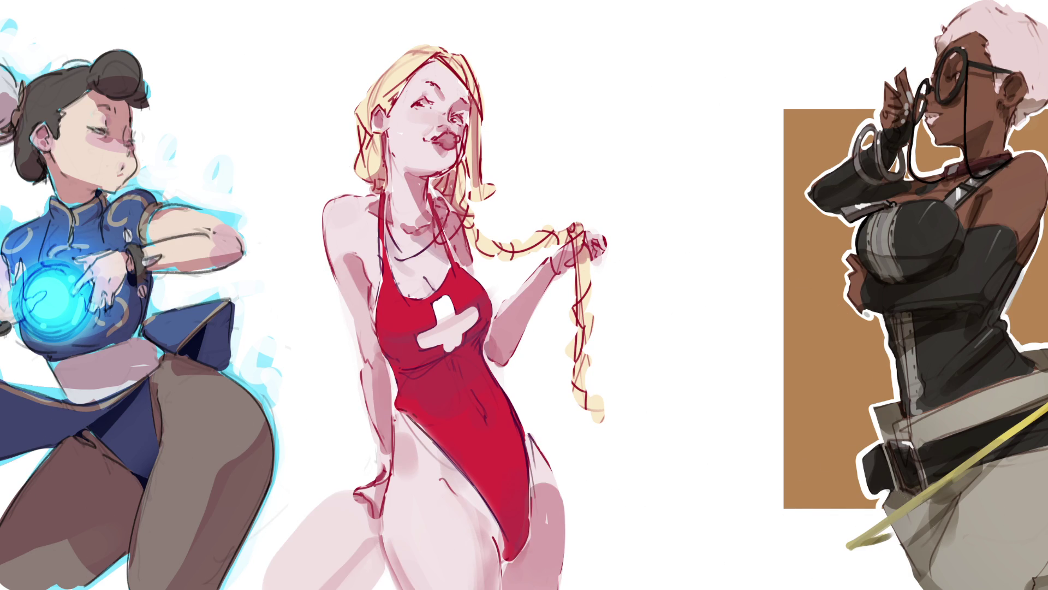
pyautogui.hotkey('ctrl', 'z')
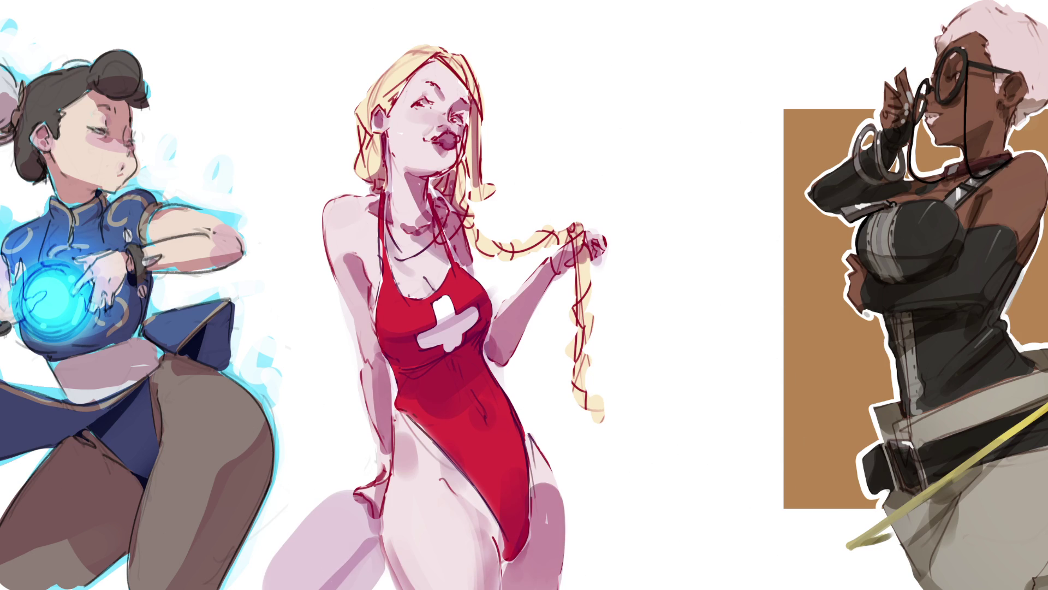
pyautogui.hotkey('ctrl', 'z')
pyautogui.hotkey('ctrl', 'shift', 'z')
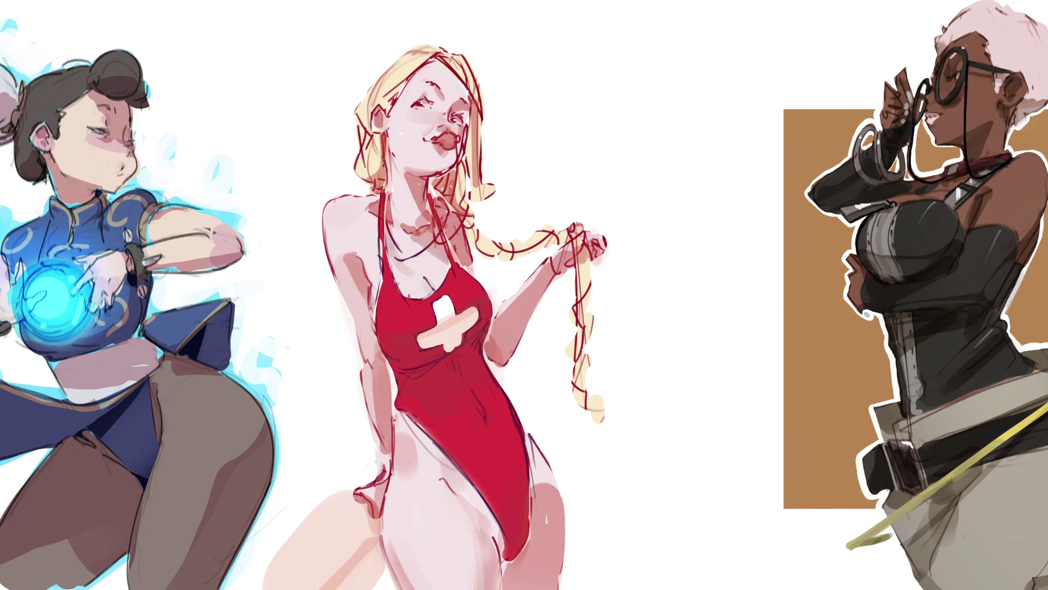
pyautogui.hotkey('ctrl', 'shift', 'z')
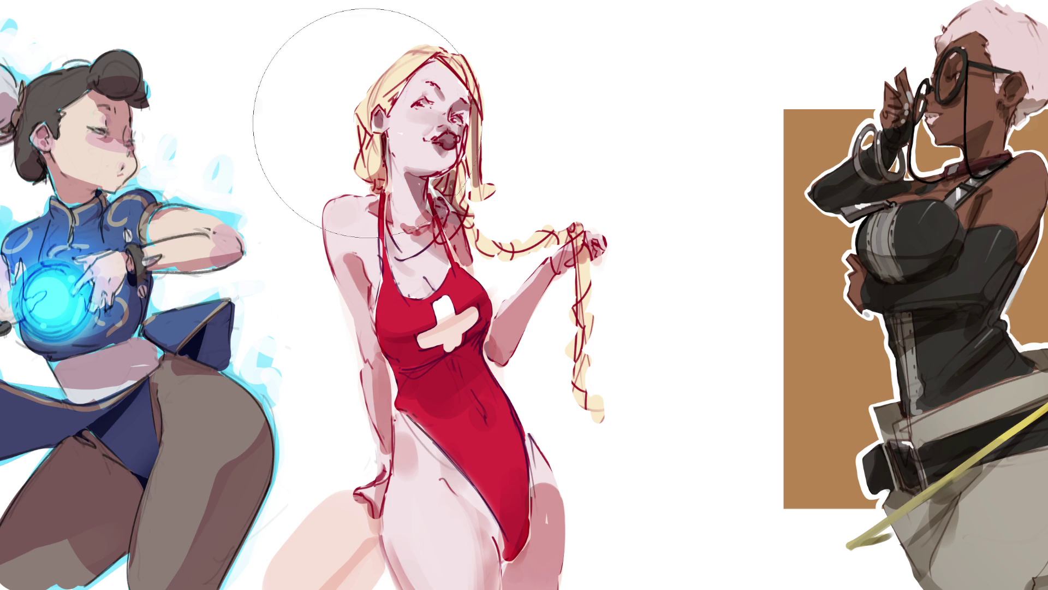
pyautogui.hotkey('ctrl', 'shift', 'z')
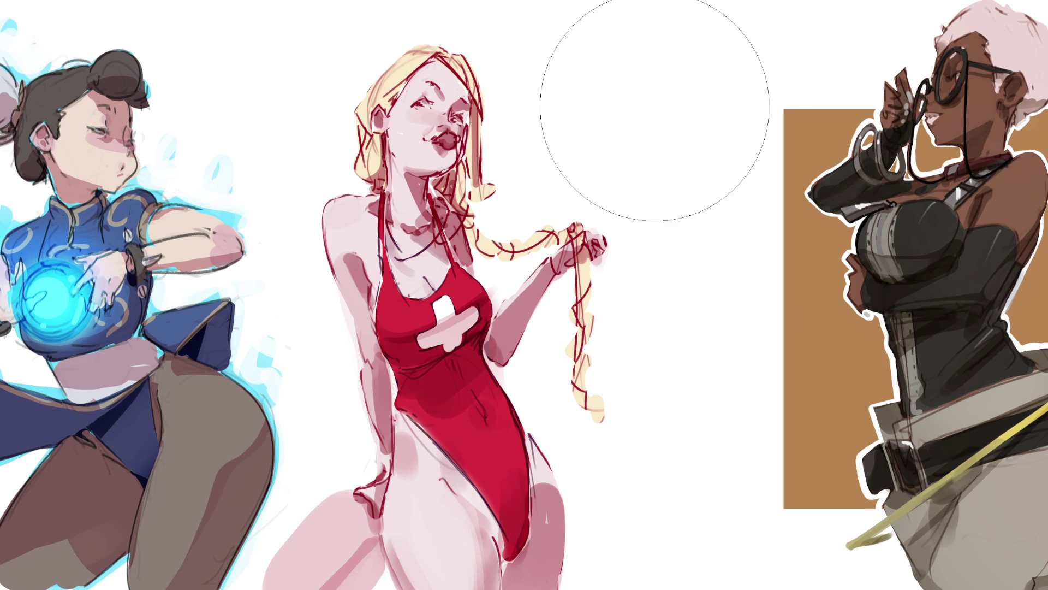
pyautogui.press('[')
pyautogui.press('[')
pyautogui.press('[')
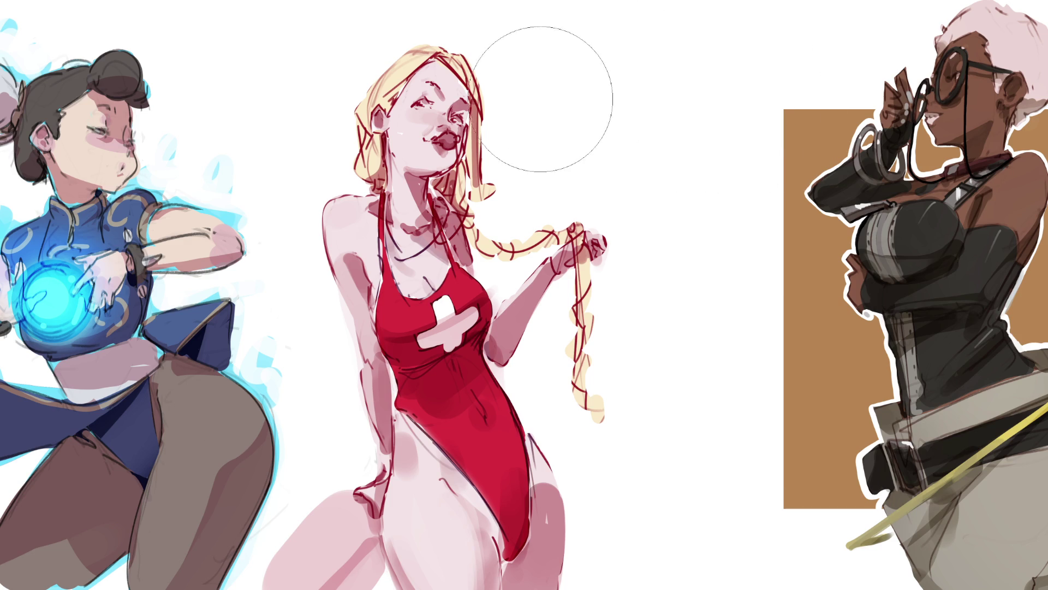
# Paint skin and blonde tones over the lifeguard's face and hair, lightening the neck area.
pyautogui.moveTo(483, 27)
pyautogui.mouseDown()
pyautogui.moveTo(376, 121)
pyautogui.moveTo(437, 163)
pyautogui.mouseUp()
pyautogui.moveTo(515, 127); pyautogui.dragTo(513, 153)
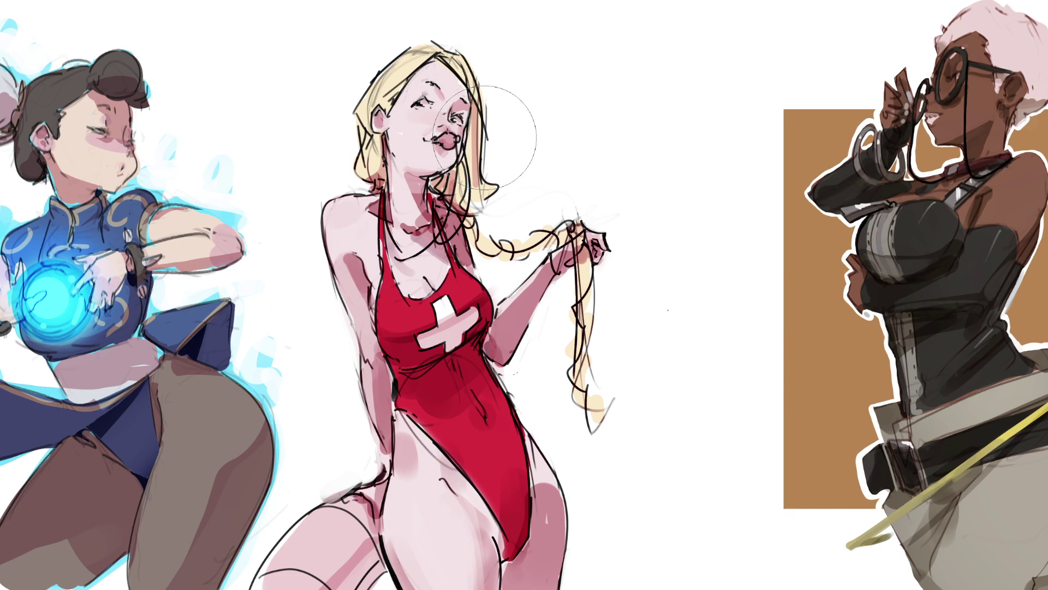
pyautogui.press('[')
pyautogui.press('[')
pyautogui.press('[')
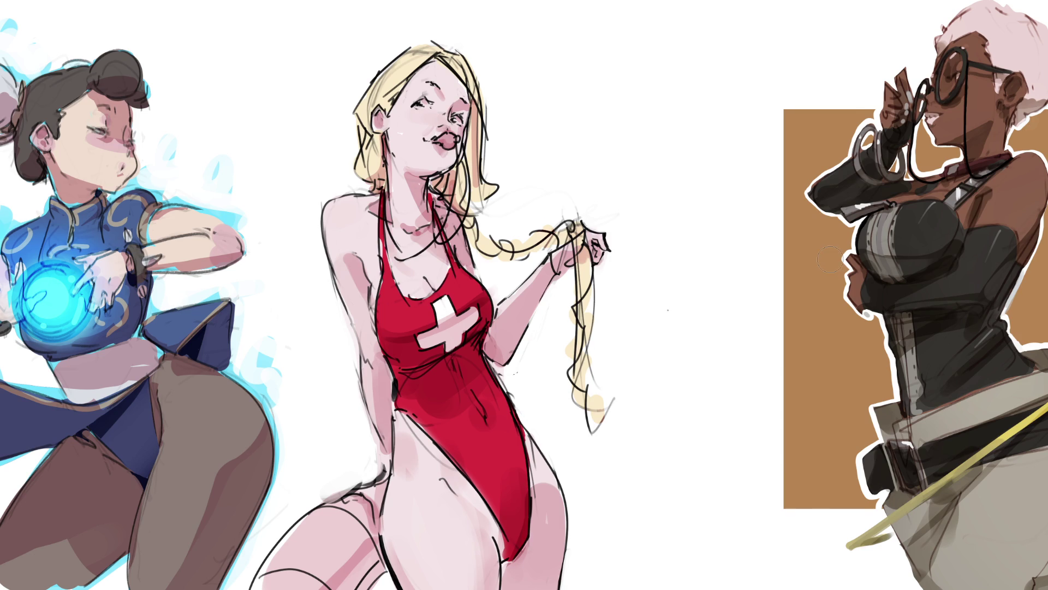
# Recolour the lifeguard's upper black line art dark red in one broad stroke.
pyautogui.moveTo(555, 110)
pyautogui.mouseDown()
pyautogui.moveTo(574, 116)
pyautogui.moveTo(330, 257)
pyautogui.moveTo(289, 464)
pyautogui.moveTo(295, 546)
pyautogui.mouseUp()
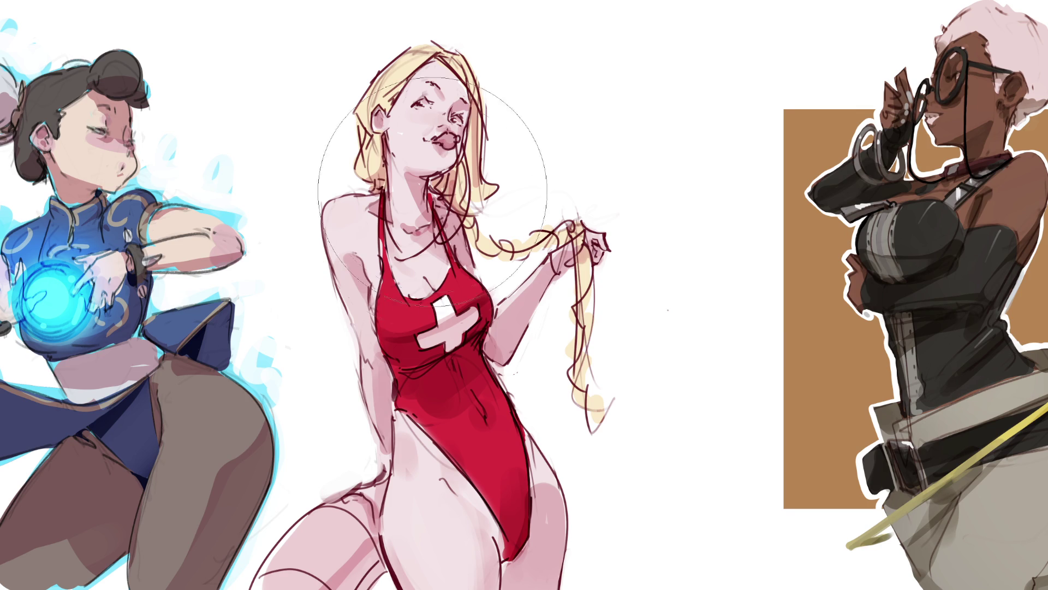
# Paint the lips darker red, lighten around the left eye, and add pink blush on the cheek.
pyautogui.press('[')
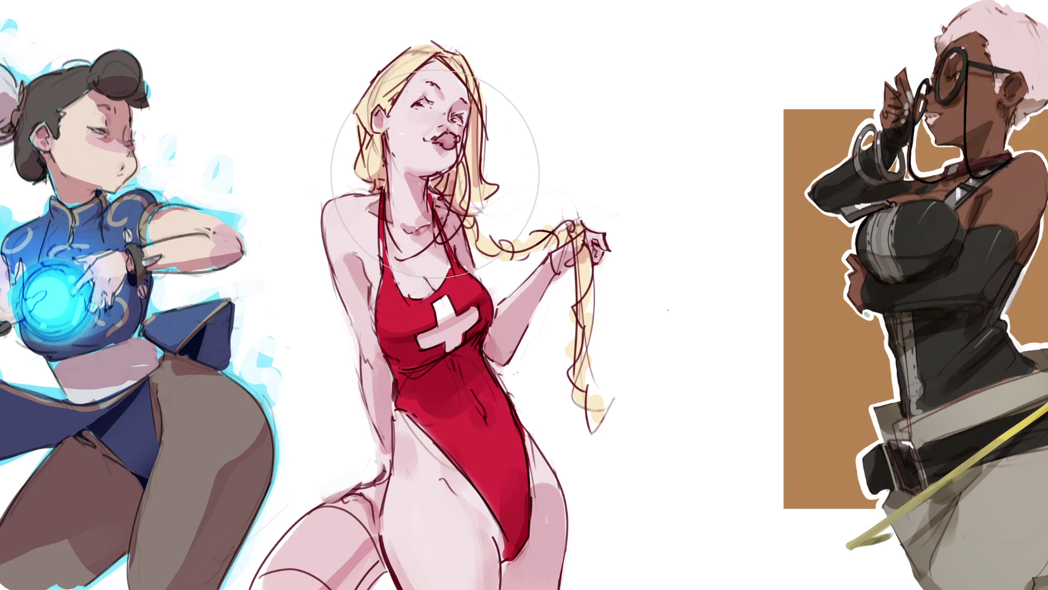
pyautogui.moveTo(439, 138); pyautogui.dragTo(446, 141)
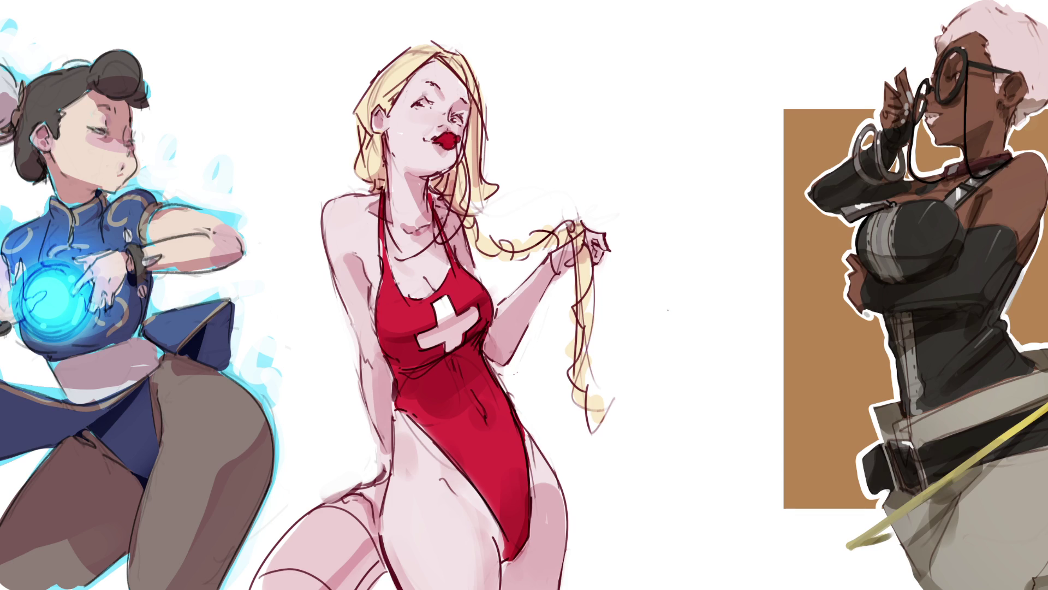
pyautogui.moveTo(417, 103); pyautogui.dragTo(426, 102)
pyautogui.moveTo(420, 124); pyautogui.dragTo(429, 103)
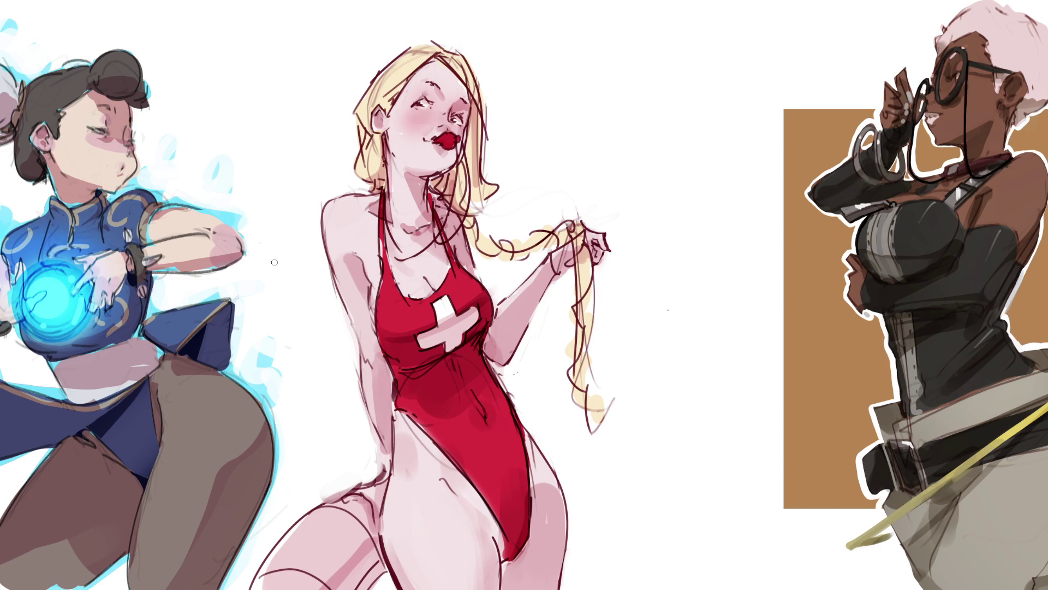
pyautogui.press(']')
pyautogui.press(']')
pyautogui.press(']')
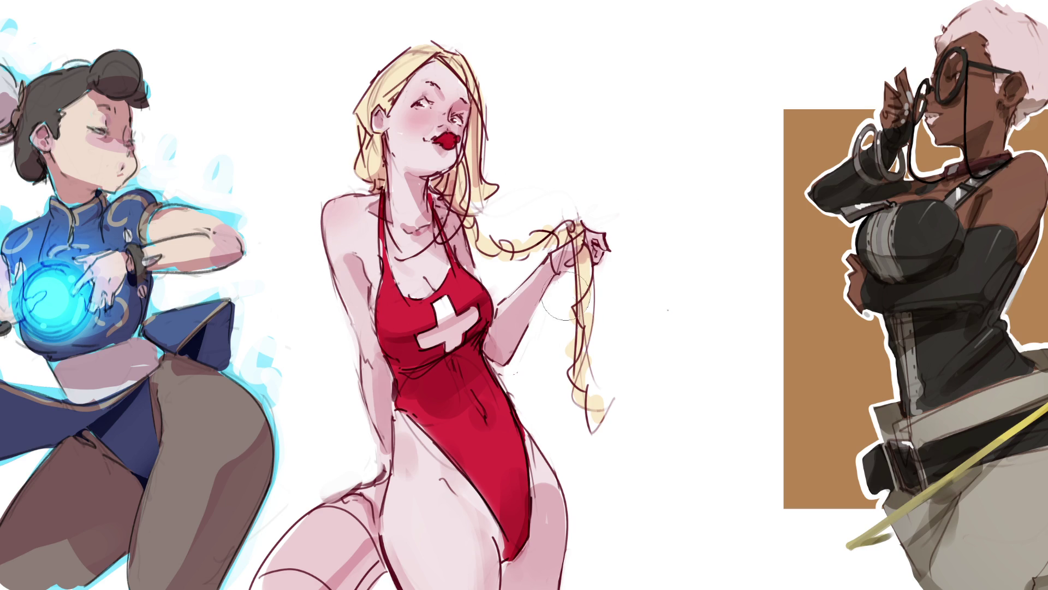
# Paint a red band low on the left thigh, trim its tip white, and blush the raised hand.
pyautogui.moveTo(382, 445)
pyautogui.mouseDown()
pyautogui.moveTo(347, 568)
pyautogui.moveTo(357, 557)
pyautogui.moveTo(373, 563)
pyautogui.mouseUp()
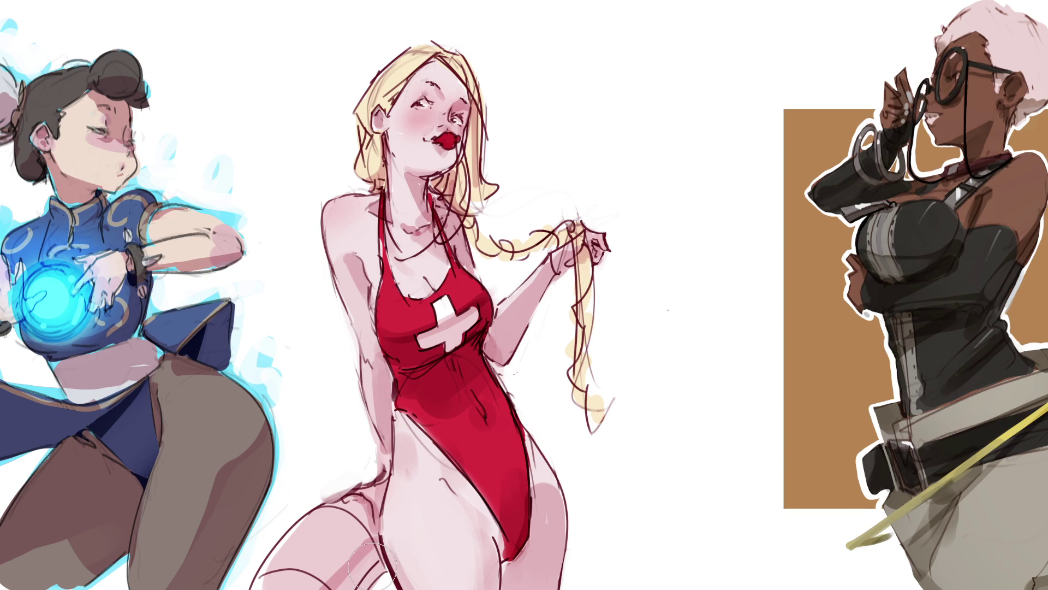
pyautogui.press(']')
pyautogui.moveTo(307, 518)
pyautogui.mouseDown()
pyautogui.moveTo(345, 524)
pyautogui.moveTo(374, 570)
pyautogui.moveTo(344, 519)
pyautogui.moveTo(375, 565)
pyautogui.mouseUp()
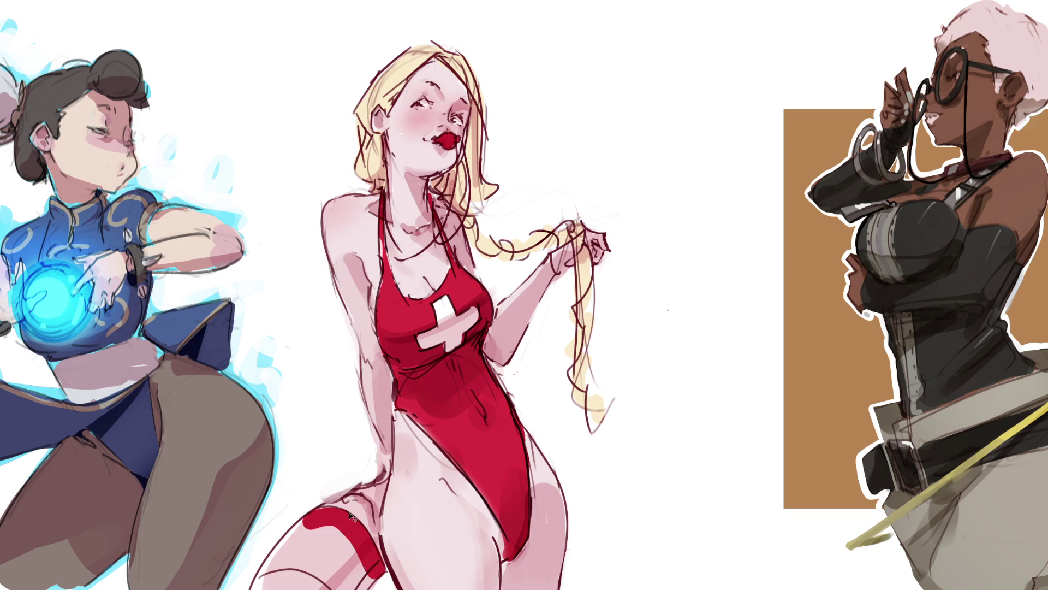
pyautogui.hotkey('ctrl', 'z')
pyautogui.moveTo(334, 514)
pyautogui.mouseDown()
pyautogui.moveTo(251, 575)
pyautogui.moveTo(282, 560)
pyautogui.moveTo(350, 584)
pyautogui.moveTo(372, 578)
pyautogui.moveTo(374, 562)
pyautogui.moveTo(336, 516)
pyautogui.moveTo(377, 568)
pyautogui.moveTo(326, 530)
pyautogui.moveTo(297, 552)
pyautogui.moveTo(342, 579)
pyautogui.moveTo(354, 559)
pyautogui.mouseUp()
pyautogui.moveTo(271, 532)
pyautogui.mouseDown()
pyautogui.moveTo(245, 573)
pyautogui.moveTo(255, 558)
pyautogui.mouseUp()
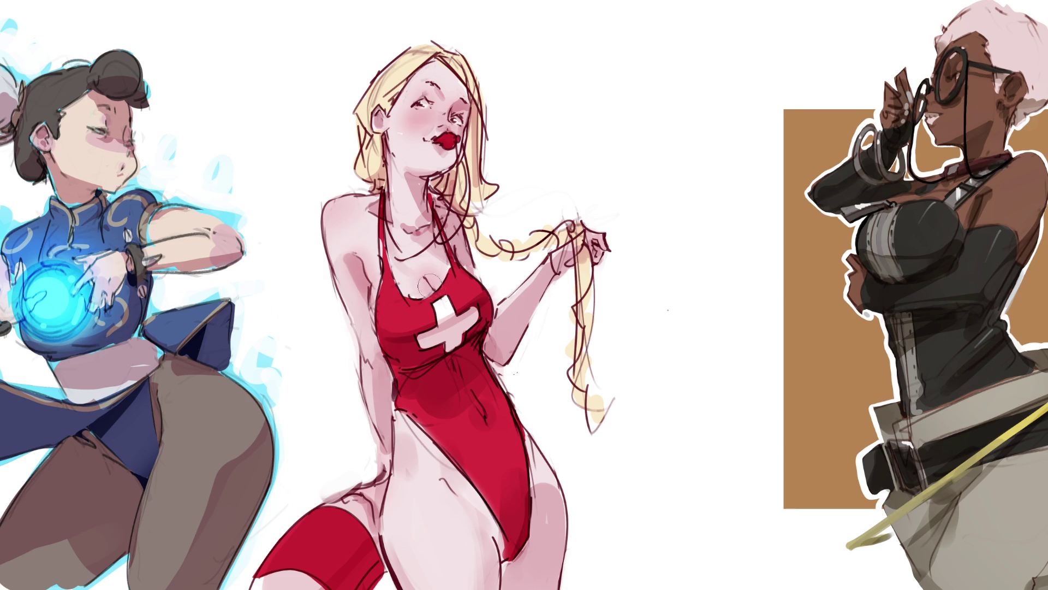
pyautogui.moveTo(614, 235); pyautogui.dragTo(603, 253)
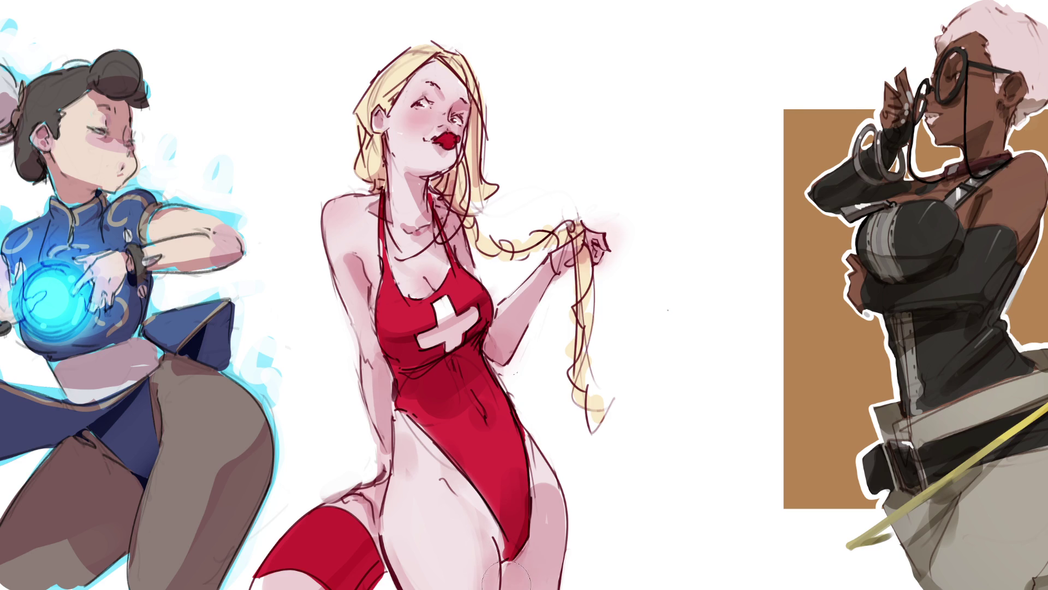
# Darken the inner thigh and swimsuit's lower edge, remove the hand glow, and sharpen the stocking's top outline.
pyautogui.moveTo(524, 551)
pyautogui.mouseDown()
pyautogui.moveTo(497, 574)
pyautogui.moveTo(508, 582)
pyautogui.mouseUp()
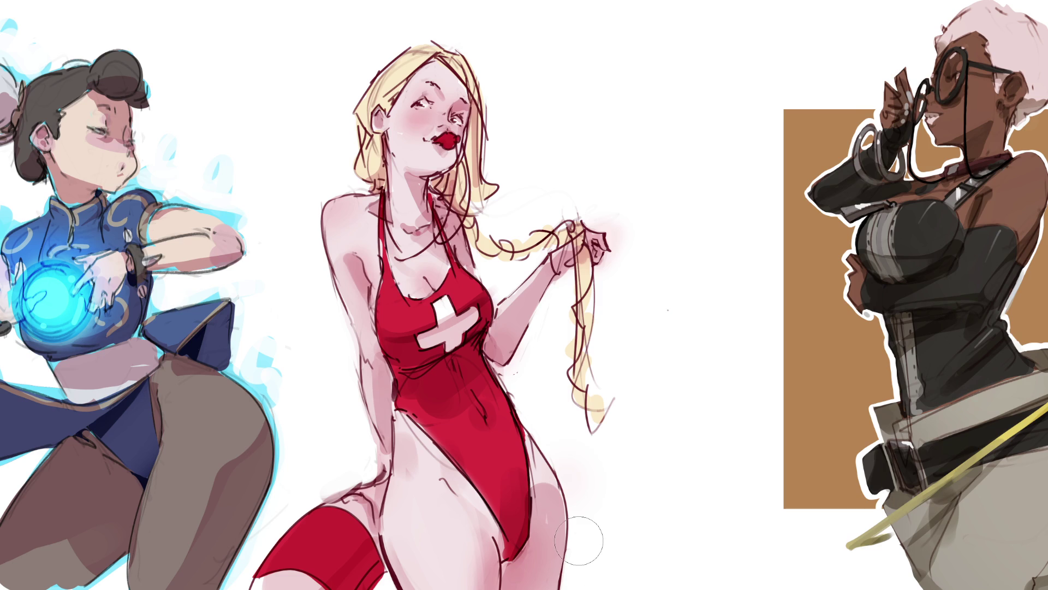
pyautogui.press('.')
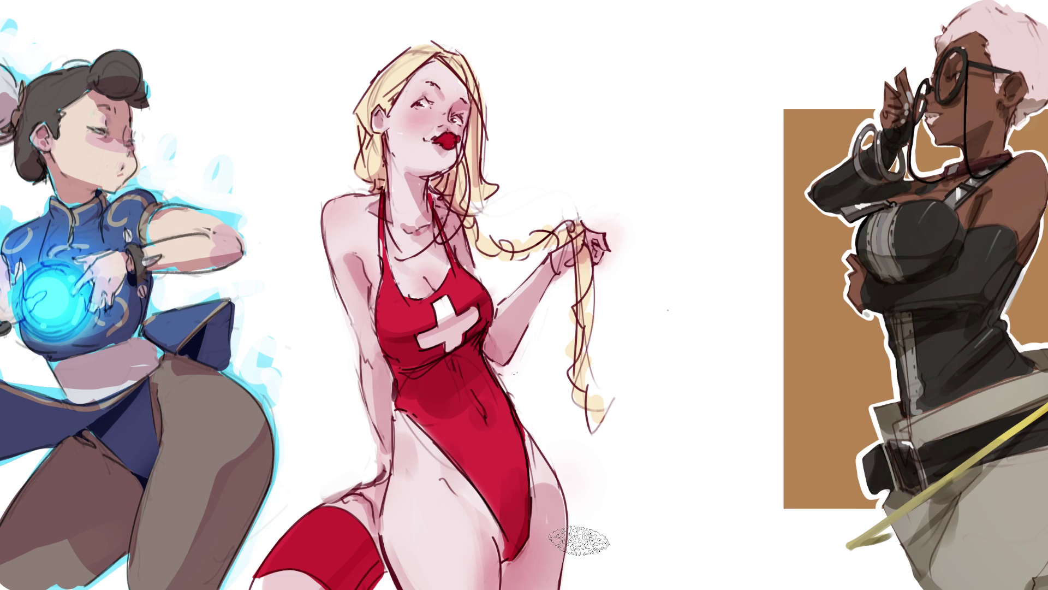
pyautogui.press(',')
pyautogui.press('[')
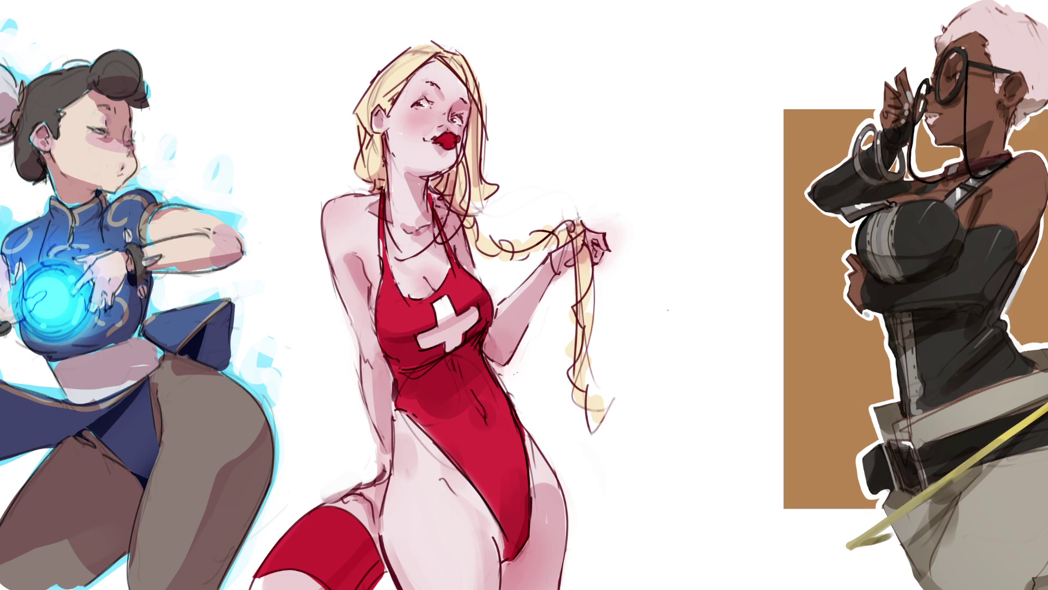
pyautogui.moveTo(494, 530); pyautogui.dragTo(480, 584)
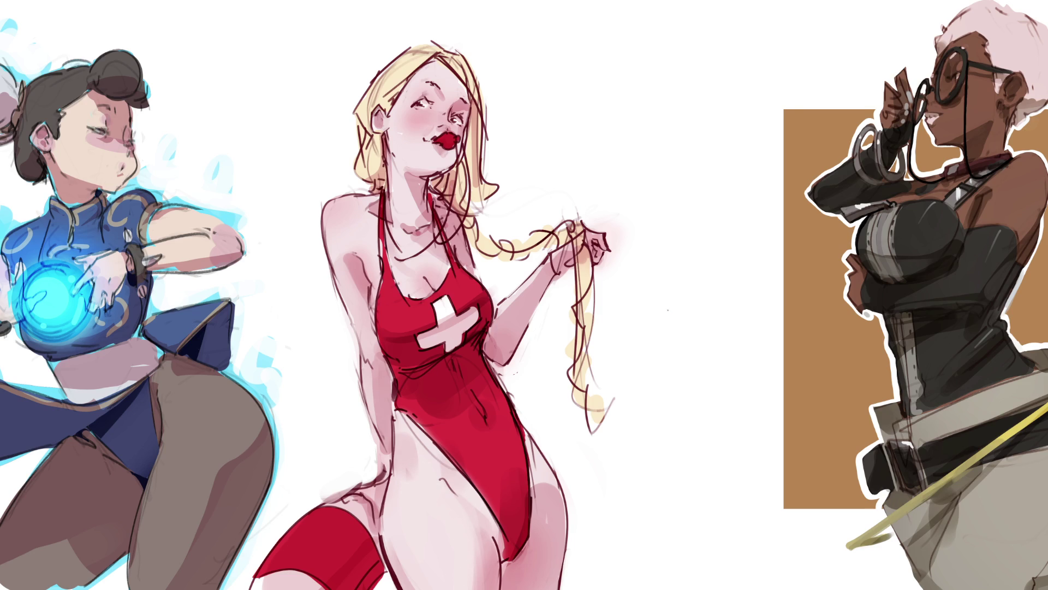
pyautogui.moveTo(613, 211); pyautogui.dragTo(627, 257)
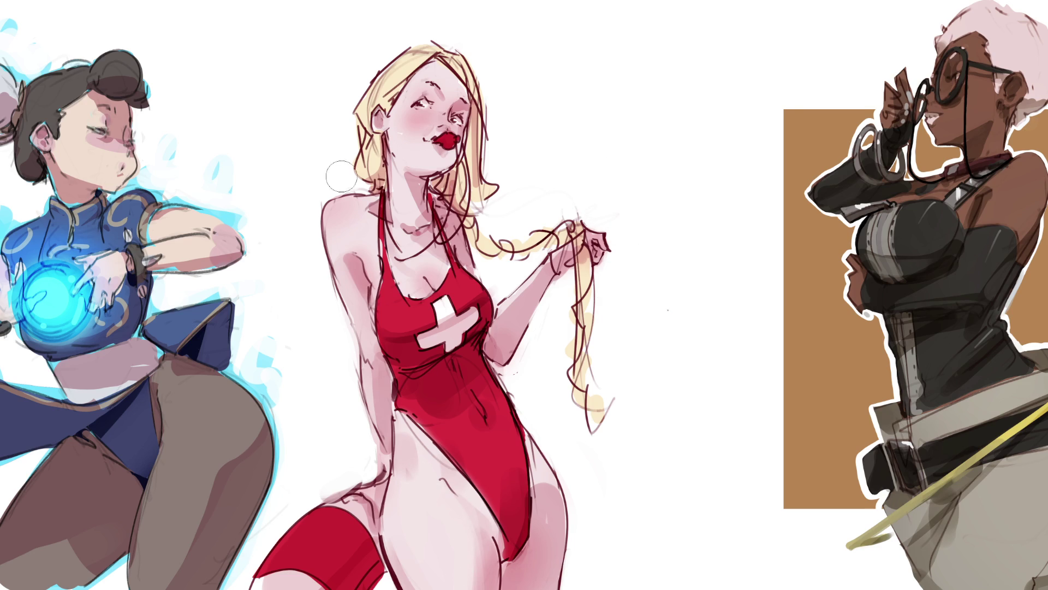
pyautogui.moveTo(323, 505); pyautogui.dragTo(291, 530)
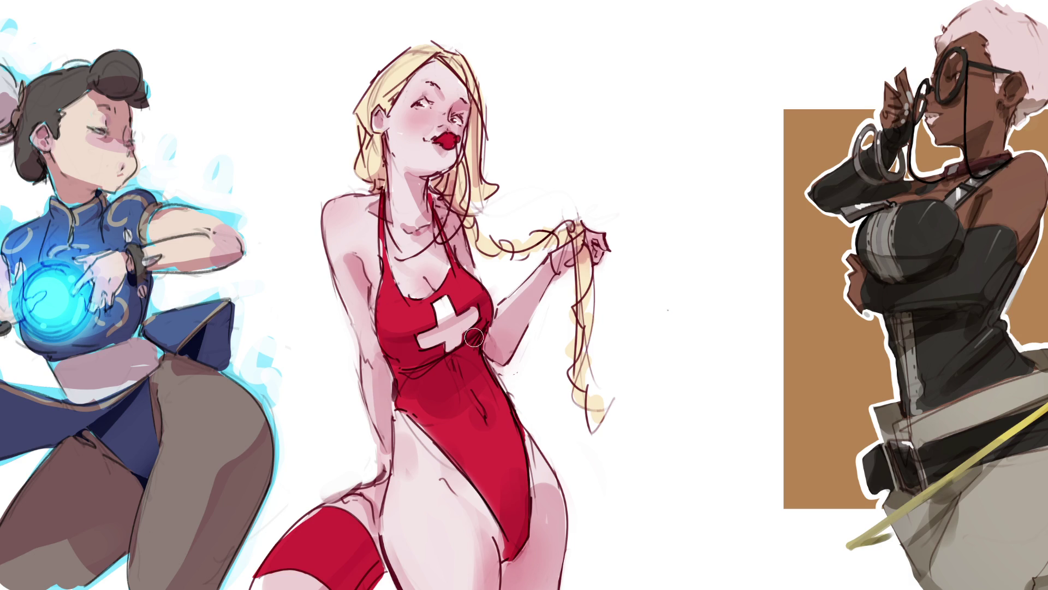
pyautogui.press(']')
pyautogui.press(']')
pyautogui.press(']')
pyautogui.press(']')
pyautogui.press(']')
pyautogui.press(']')
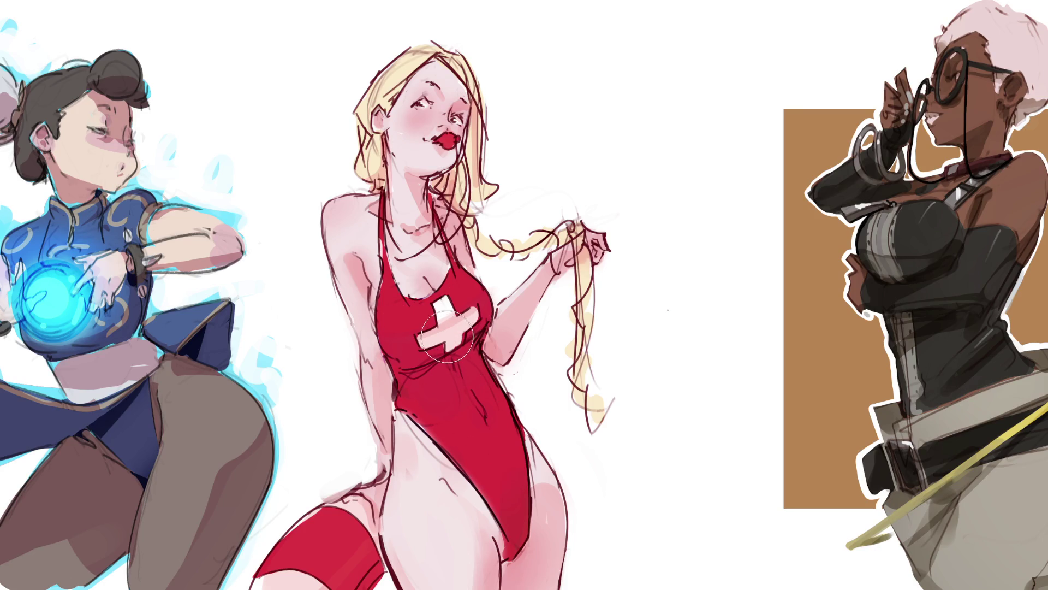
# Shade the swimsuit around and below the white cross in soft darker red.
pyautogui.moveTo(437, 339)
pyautogui.mouseDown()
pyautogui.moveTo(415, 382)
pyautogui.moveTo(503, 480)
pyautogui.moveTo(491, 524)
pyautogui.moveTo(552, 491)
pyautogui.moveTo(436, 409)
pyautogui.moveTo(444, 365)
pyautogui.moveTo(420, 512)
pyautogui.moveTo(360, 494)
pyautogui.moveTo(478, 221)
pyautogui.moveTo(414, 218)
pyautogui.moveTo(382, 109)
pyautogui.moveTo(354, 273)
pyautogui.moveTo(579, 327)
pyautogui.mouseUp()
pyautogui.moveTo(408, 333)
pyautogui.mouseDown()
pyautogui.moveTo(391, 335)
pyautogui.moveTo(418, 321)
pyautogui.moveTo(431, 366)
pyautogui.moveTo(463, 321)
pyautogui.mouseUp()
# Brush deeper red shading across the swimsuit belly below the cross, using a larger soft brush.
pyautogui.moveTo(441, 403); pyautogui.dragTo(434, 376)
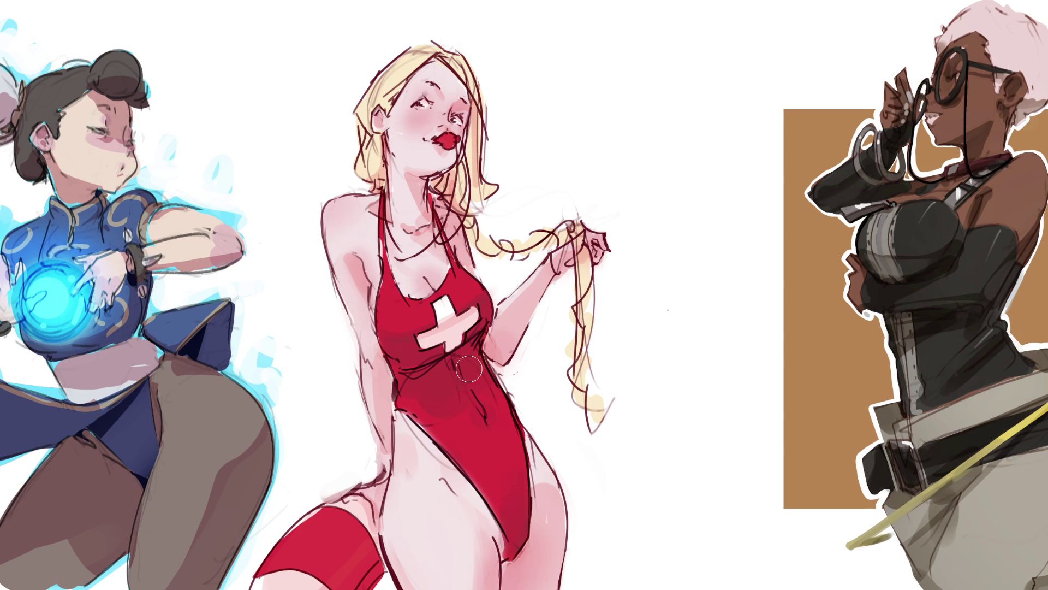
pyautogui.press(']')
pyautogui.press(']')
pyautogui.press(']')
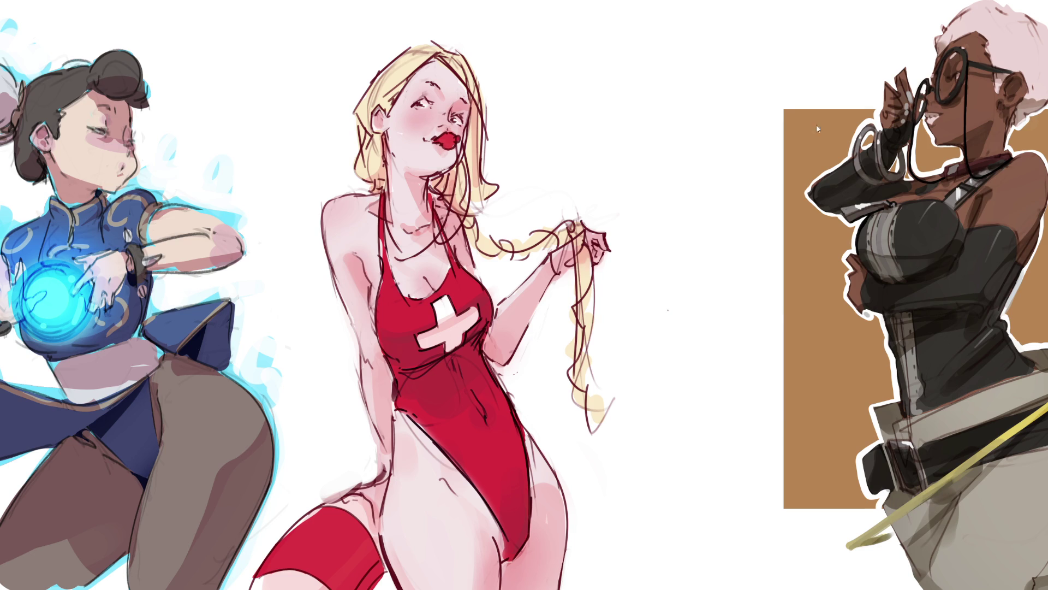
pyautogui.hotkey('ctrl', 'z')
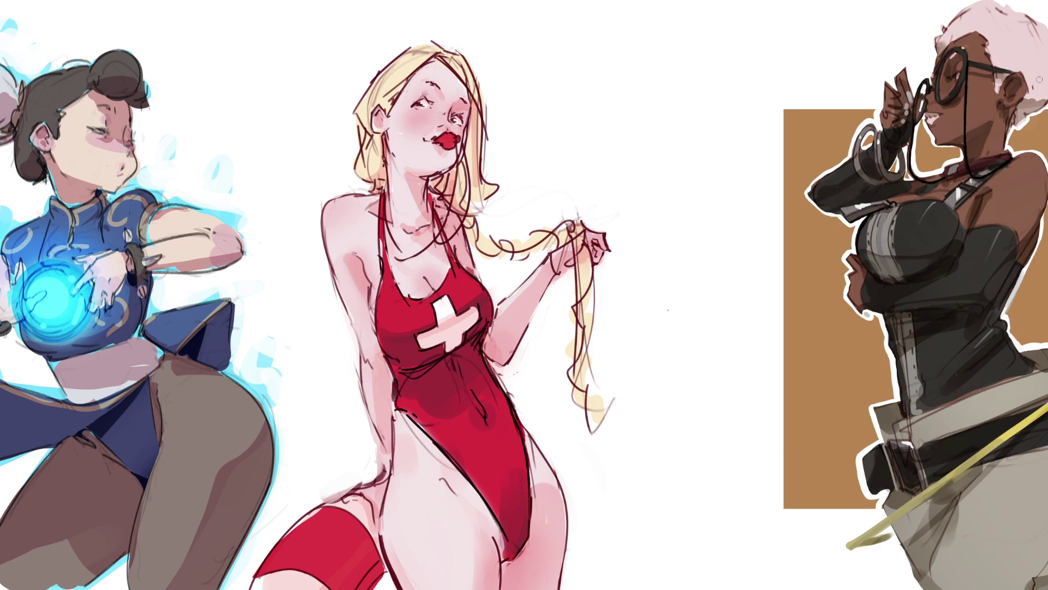
# Paint white highlights on the lifeguard's thigh, belly and chest.
pyautogui.moveTo(443, 520); pyautogui.dragTo(439, 546)
pyautogui.moveTo(437, 457); pyautogui.dragTo(435, 468)
pyautogui.moveTo(412, 288); pyautogui.dragTo(408, 295)
# Darken the upper lip outline, highlight the stocking in white, and add a dark stroke above the head.
pyautogui.moveTo(439, 136); pyautogui.dragTo(451, 135)
pyautogui.moveTo(355, 511); pyautogui.dragTo(302, 581)
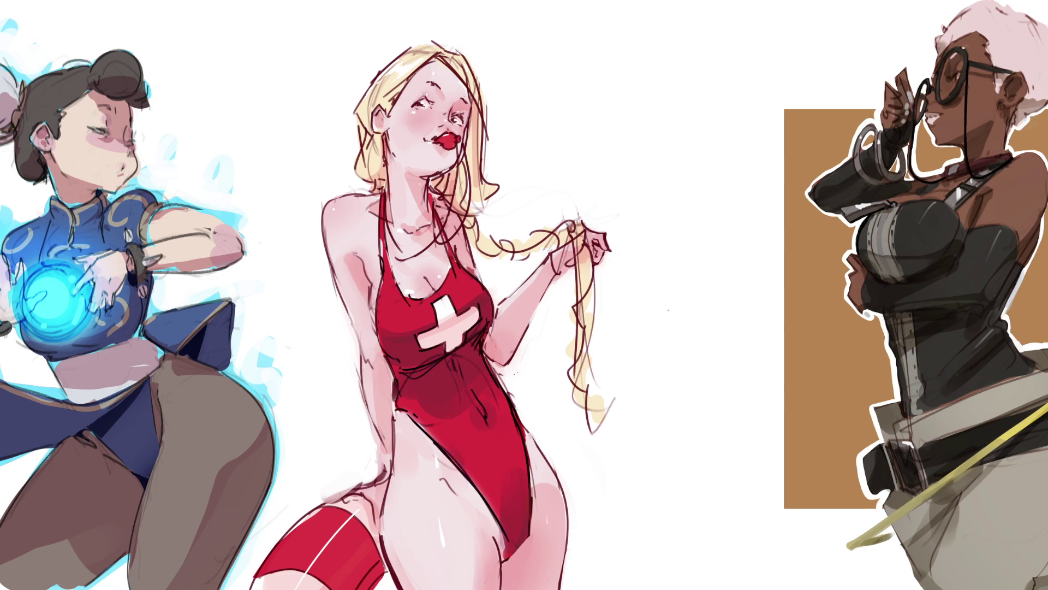
pyautogui.moveTo(355, 103)
pyautogui.mouseDown()
pyautogui.moveTo(437, 19)
pyautogui.moveTo(377, 62)
pyautogui.moveTo(322, 190)
pyautogui.mouseUp()
# Remove the stray stroke above the head, and undo trial dark strokes on the hair and neck.
pyautogui.moveTo(440, 23)
pyautogui.mouseDown()
pyautogui.moveTo(404, 43)
pyautogui.moveTo(465, 50)
pyautogui.mouseUp()
pyautogui.hotkey('ctrl', 'z')
pyautogui.moveTo(477, 89); pyautogui.dragTo(473, 107)
pyautogui.hotkey('ctrl', 'z')
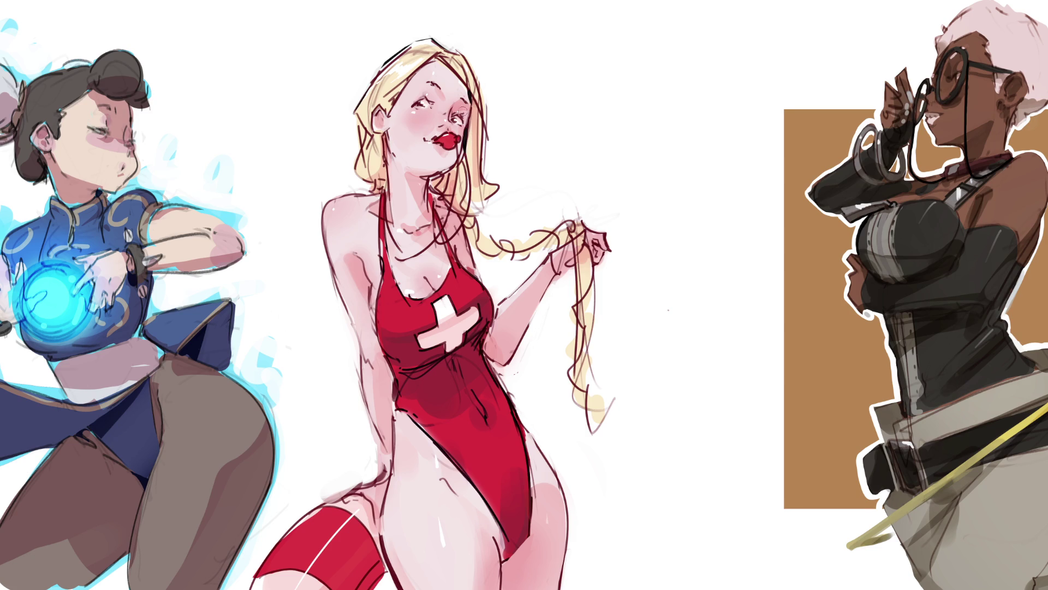
pyautogui.moveTo(435, 178); pyautogui.dragTo(441, 176)
pyautogui.hotkey('ctrl', 'z')
# Add a small dark earring and a darker line along the red stocking's edge next to the thigh.
pyautogui.moveTo(381, 183); pyautogui.dragTo(383, 179)
pyautogui.moveTo(506, 562); pyautogui.dragTo(498, 577)
pyautogui.hotkey('ctrl', 'z')
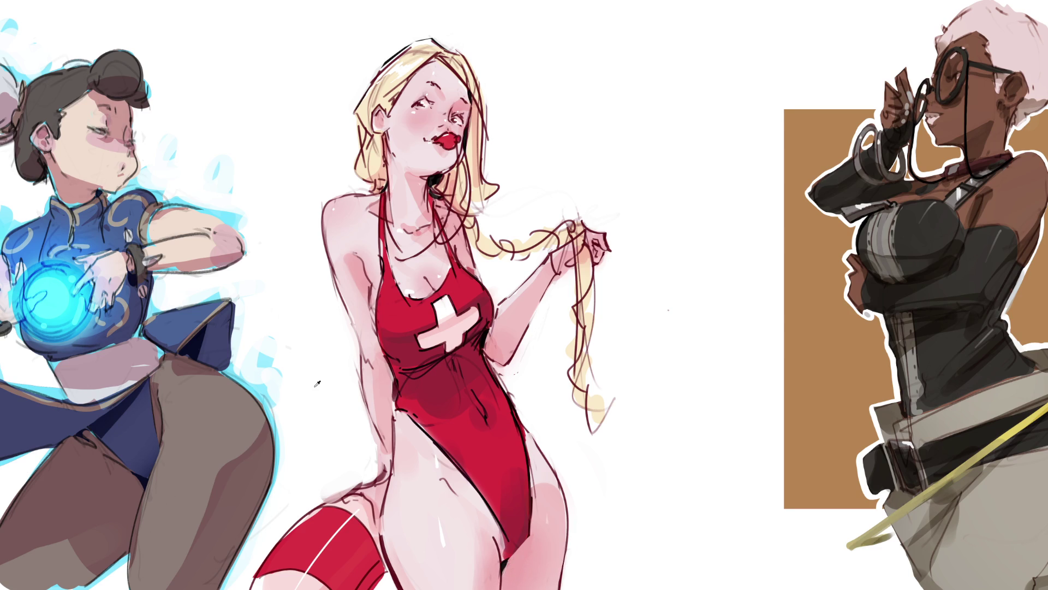
pyautogui.moveTo(376, 542); pyautogui.dragTo(385, 570)
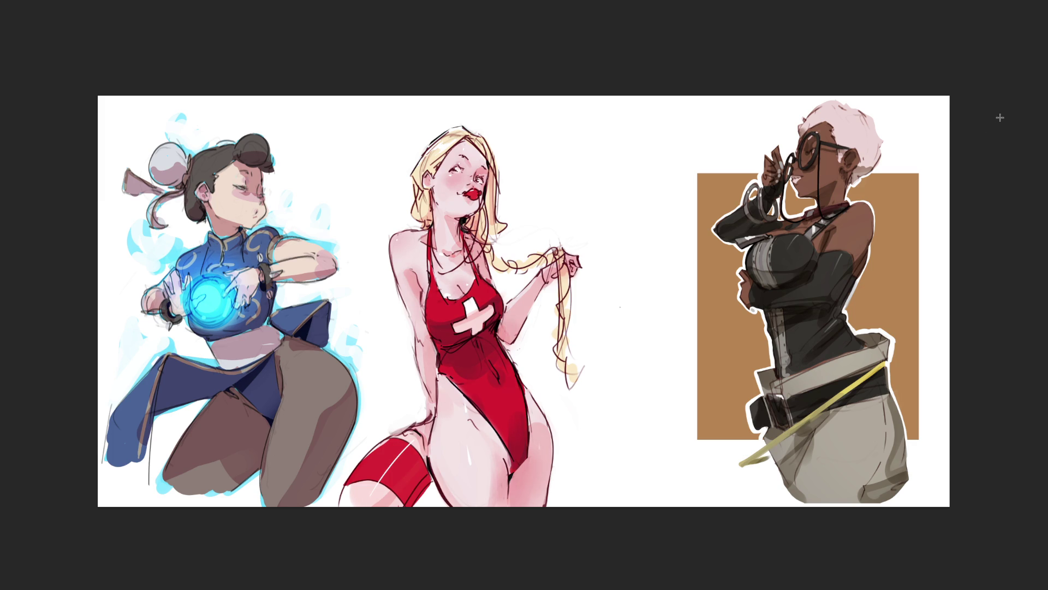
# Remove the last pink shading pass on the arm and thigh, then brush a shading stroke over the figure.
pyautogui.hotkey('ctrl', 'z')
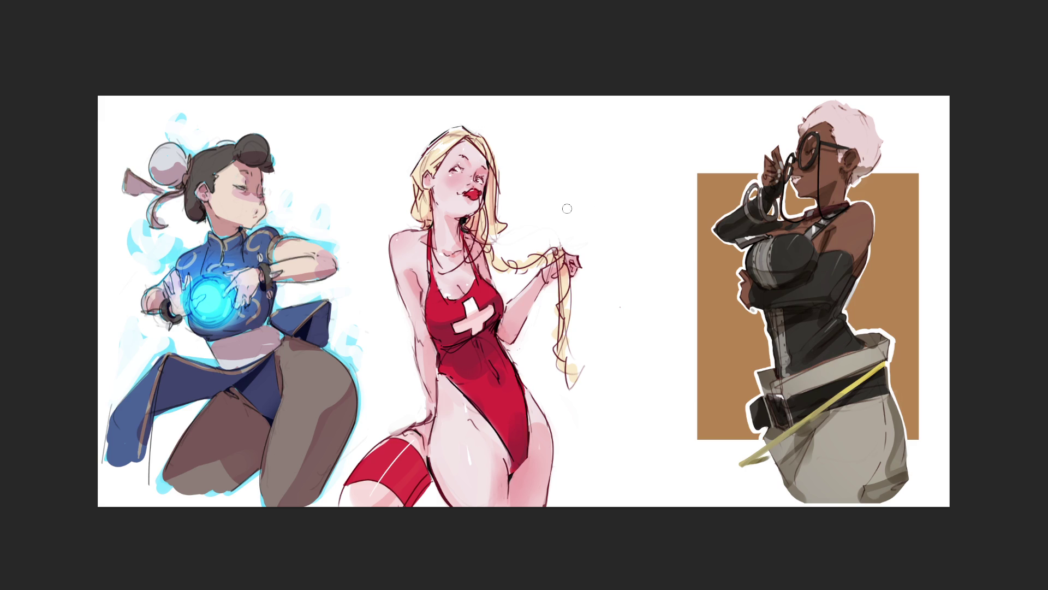
pyautogui.moveTo(565, 206)
pyautogui.mouseDown()
pyautogui.moveTo(484, 188)
pyautogui.moveTo(530, 221)
pyautogui.mouseUp()
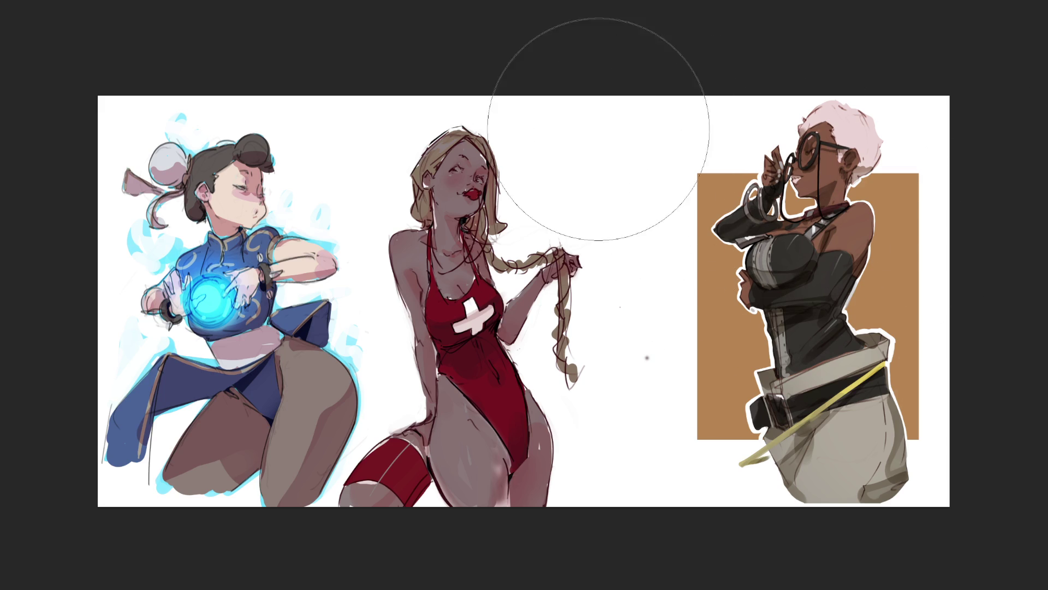
# Place a blue circle beside the head, then lighten and smooth the thigh shading with a resized soft brush.
pyautogui.click(598, 166)
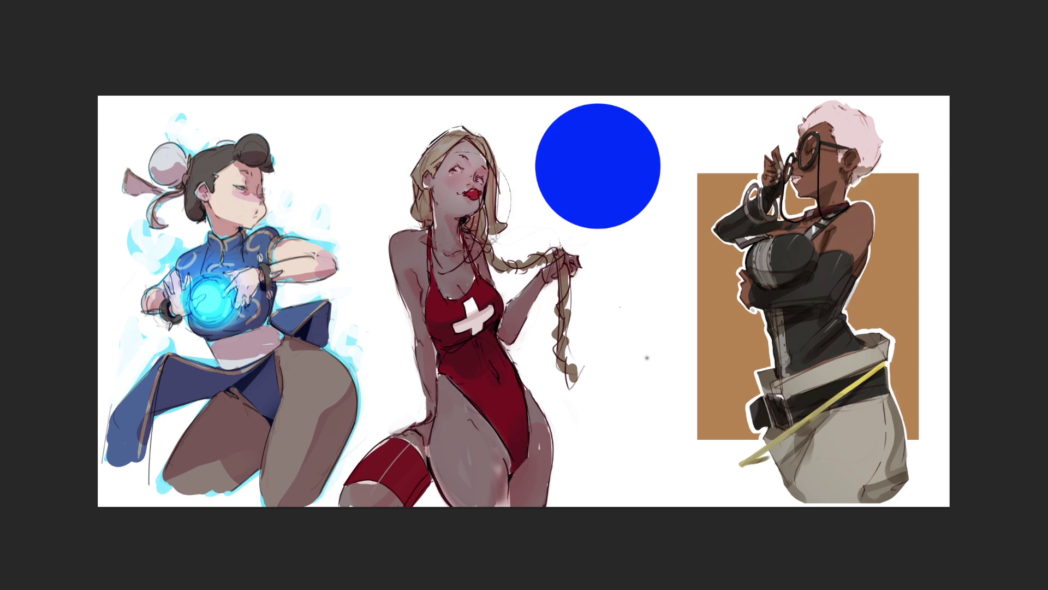
pyautogui.press('[')
pyautogui.press('[')
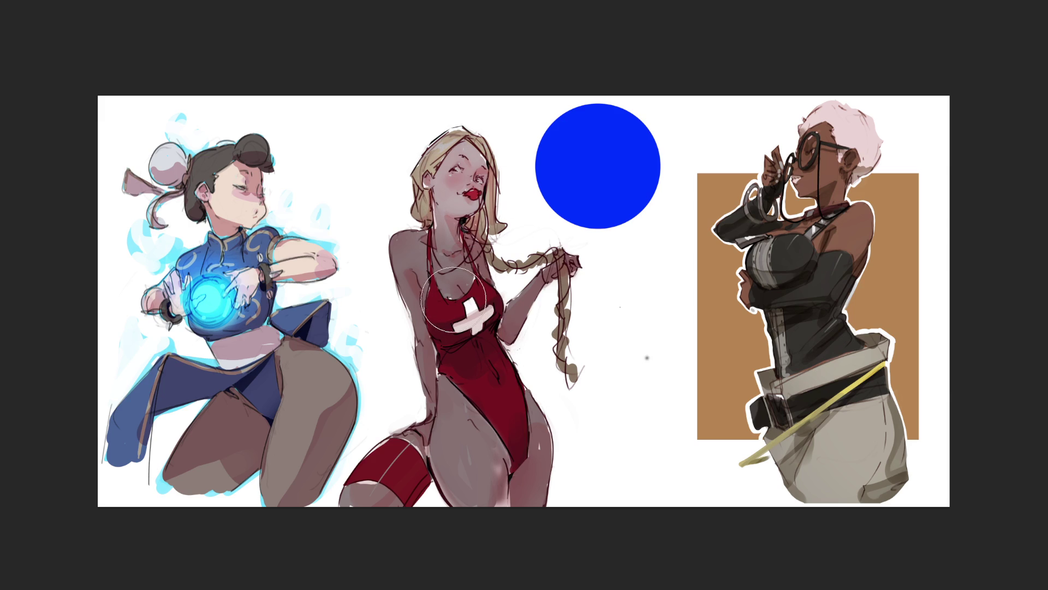
pyautogui.press('[')
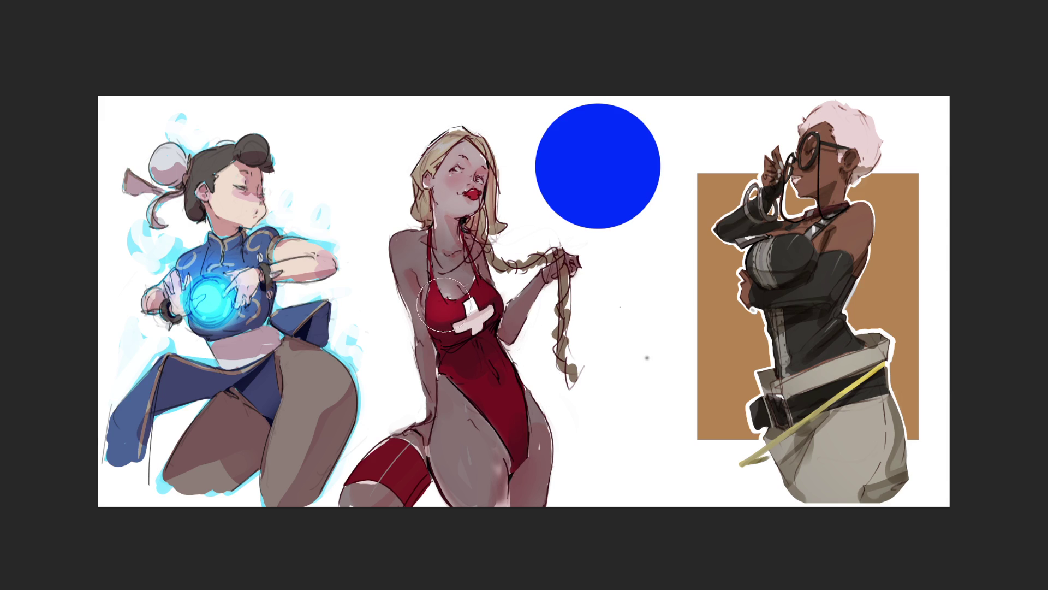
pyautogui.press('[')
pyautogui.press('[')
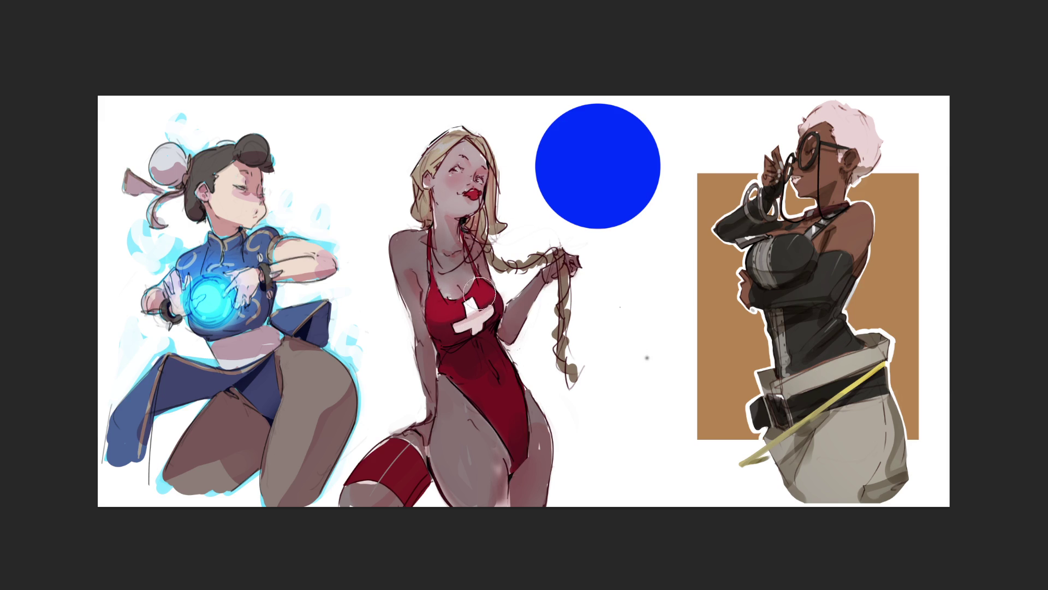
pyautogui.press(']')
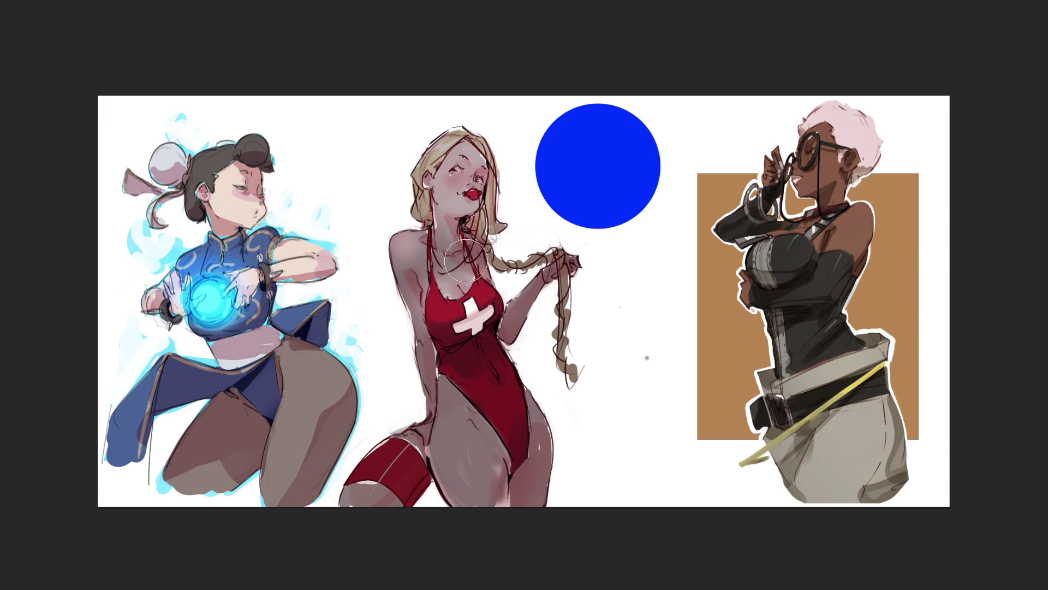
pyautogui.press(']')
pyautogui.press(']')
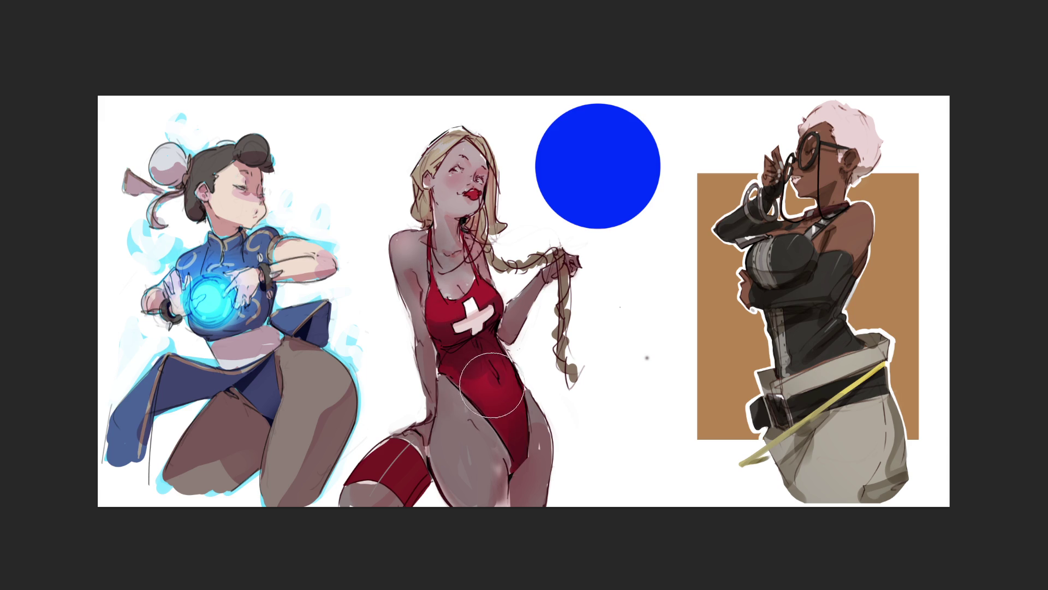
pyautogui.press(']')
pyautogui.moveTo(464, 449); pyautogui.dragTo(445, 428)
# Repaint the red stocking with a crisper top edge and smooth the hip shading.
pyautogui.press('[')
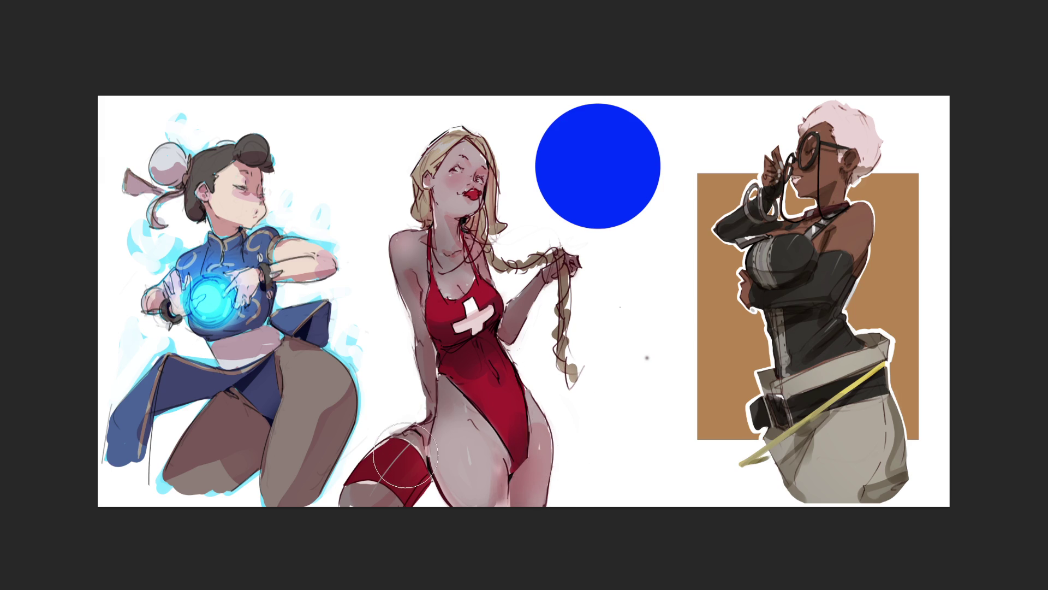
pyautogui.moveTo(406, 456); pyautogui.dragTo(396, 465)
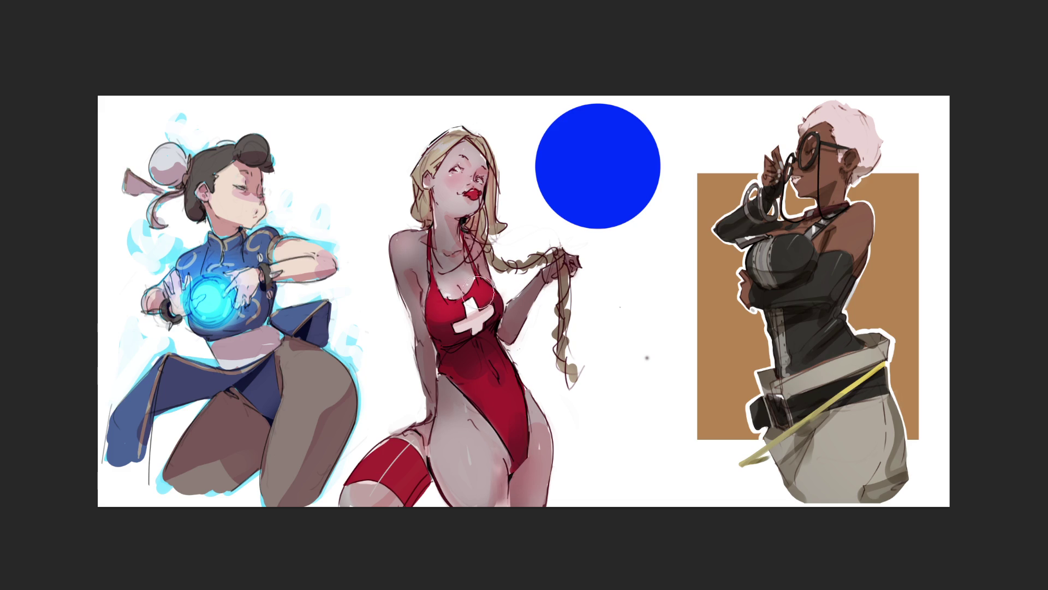
pyautogui.press(']')
pyautogui.press(']')
pyautogui.press(']')
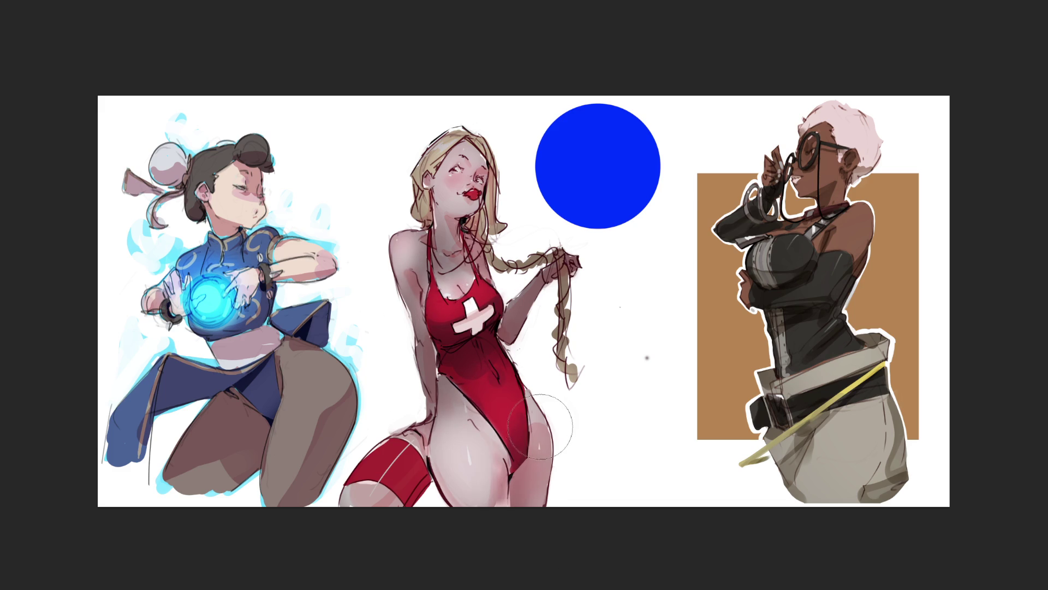
pyautogui.moveTo(415, 425); pyautogui.dragTo(407, 439)
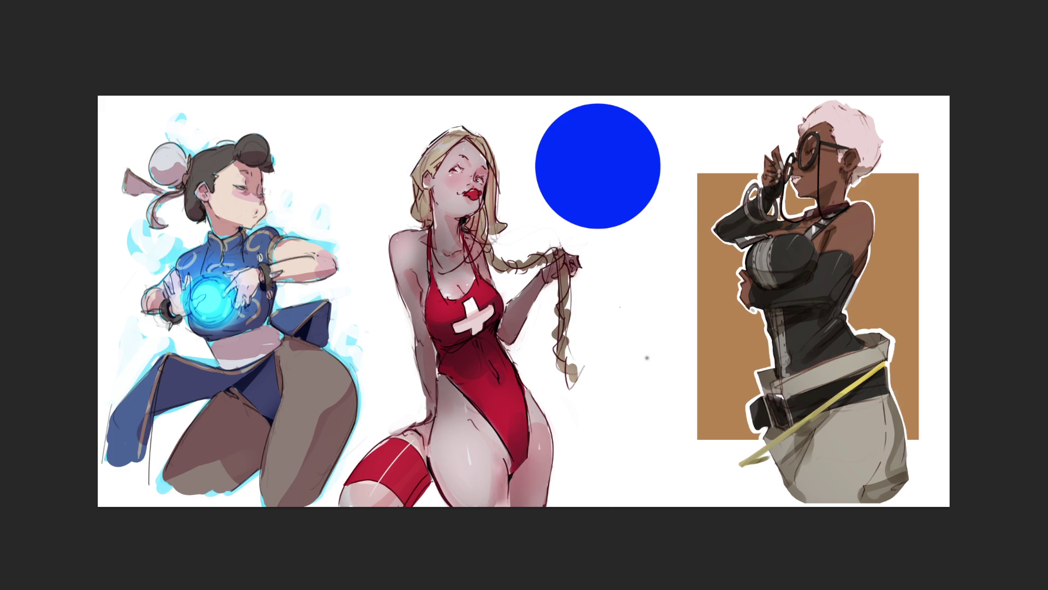
pyautogui.hotkey('ctrl', 'z')
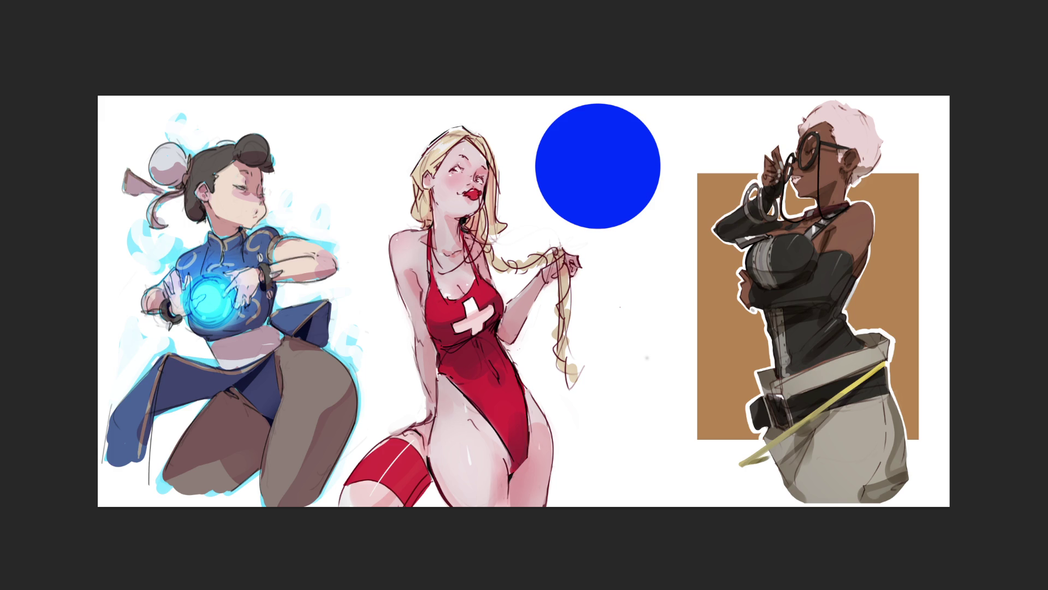
# Sample the circle's blue, discard a trial glow, and paint a blue backdrop around her head and shoulder.
pyautogui.keyDown('alt'); pyautogui.click(616, 165); pyautogui.keyUp('alt')
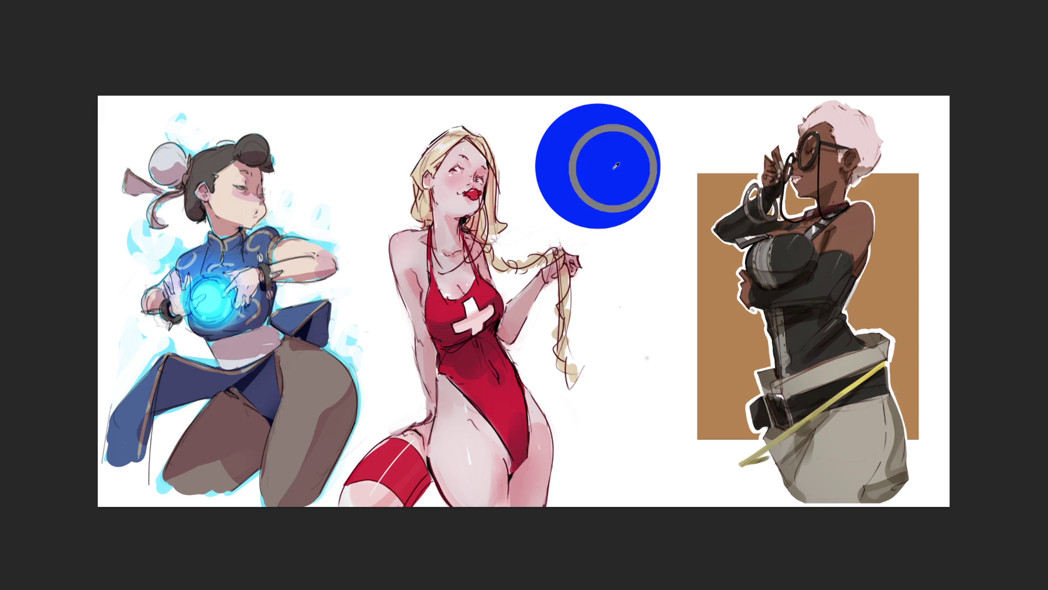
pyautogui.moveTo(420, 213)
pyautogui.mouseDown()
pyautogui.moveTo(415, 169)
pyautogui.moveTo(431, 136)
pyautogui.moveTo(452, 158)
pyautogui.mouseUp()
pyautogui.hotkey('ctrl', 'z')
pyautogui.hotkey('ctrl', 'z')
pyautogui.hotkey('ctrl', 'z')
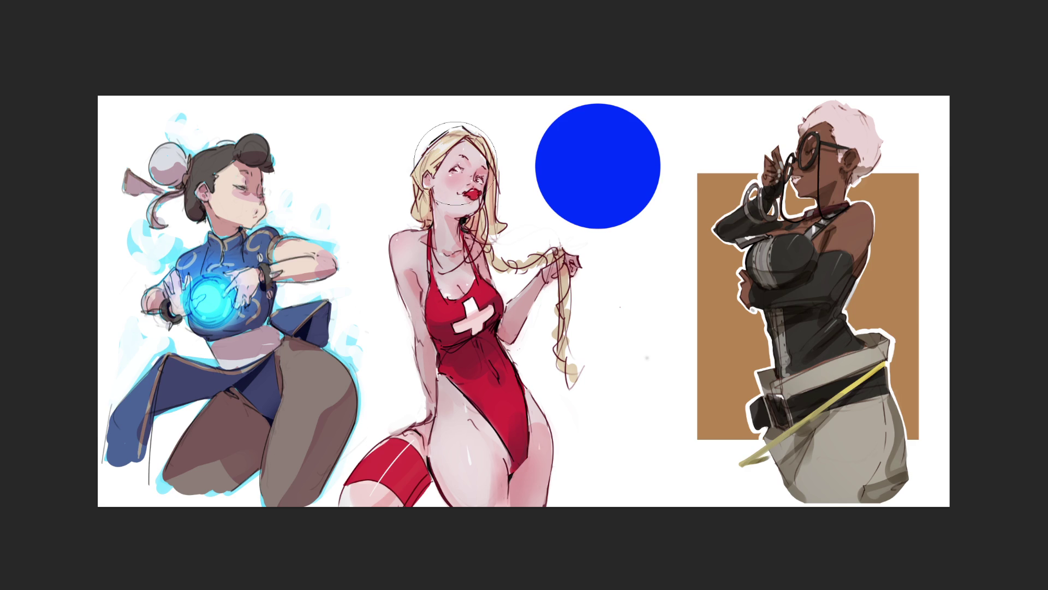
pyautogui.moveTo(456, 164)
pyautogui.mouseDown()
pyautogui.moveTo(436, 164)
pyautogui.moveTo(410, 229)
pyautogui.moveTo(423, 262)
pyautogui.moveTo(407, 376)
pyautogui.moveTo(415, 426)
pyautogui.moveTo(382, 500)
pyautogui.moveTo(546, 475)
pyautogui.moveTo(548, 404)
pyautogui.moveTo(532, 350)
pyautogui.moveTo(550, 321)
pyautogui.moveTo(510, 246)
pyautogui.moveTo(507, 207)
pyautogui.moveTo(459, 123)
pyautogui.moveTo(410, 213)
pyautogui.mouseUp()
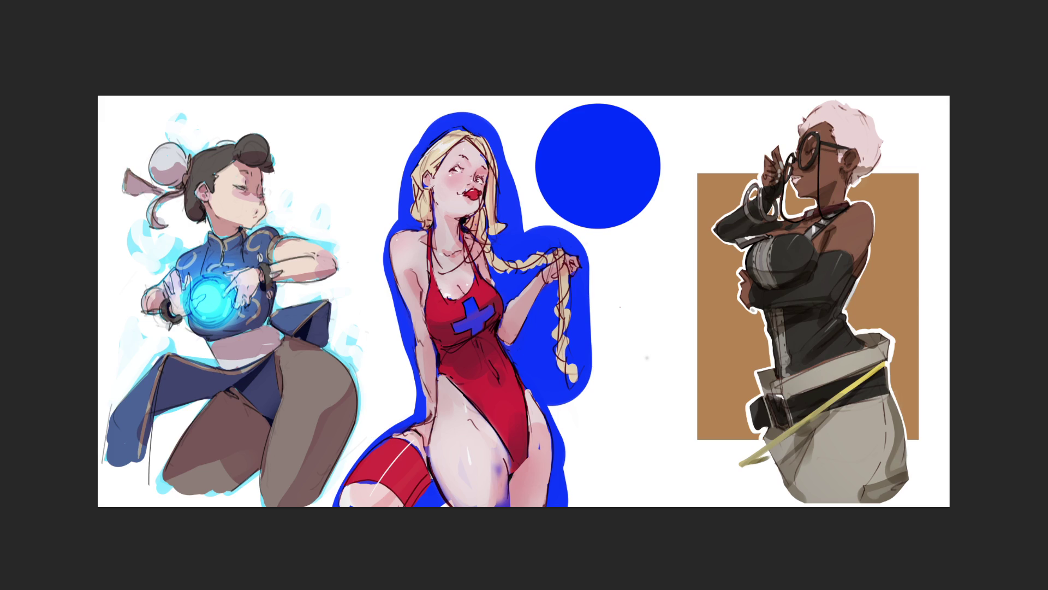
# Repaint the inner thigh pink, restore the white swimsuit cross with clean edges, and touch up the hip.
pyautogui.moveTo(484, 414)
pyautogui.mouseDown()
pyautogui.moveTo(495, 507)
pyautogui.moveTo(465, 447)
pyautogui.moveTo(479, 497)
pyautogui.mouseUp()
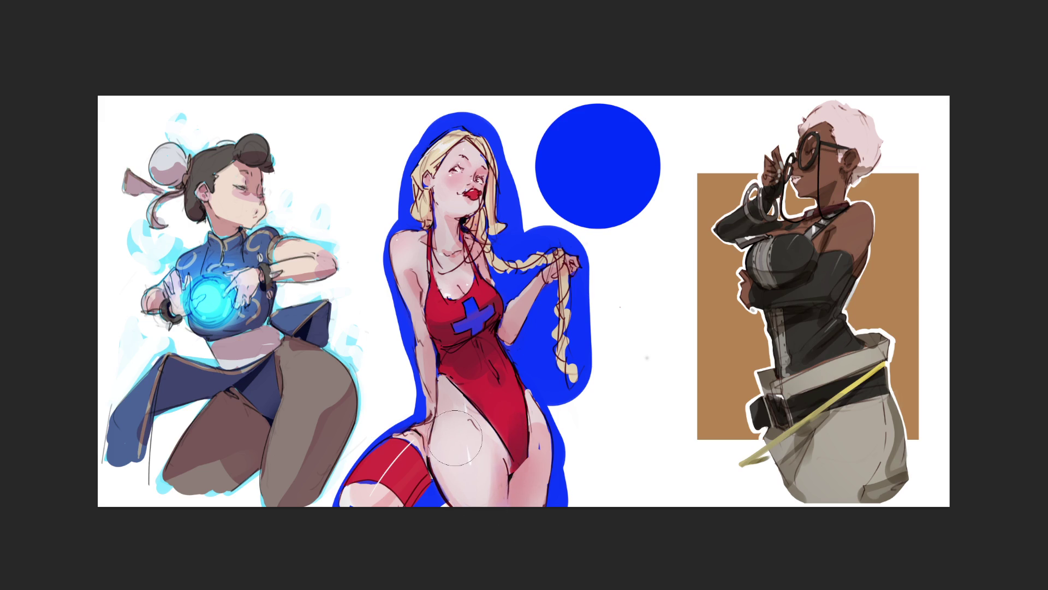
pyautogui.moveTo(464, 342)
pyautogui.mouseDown()
pyautogui.moveTo(468, 324)
pyautogui.moveTo(445, 331)
pyautogui.moveTo(439, 306)
pyautogui.moveTo(461, 270)
pyautogui.moveTo(444, 251)
pyautogui.moveTo(445, 189)
pyautogui.moveTo(445, 211)
pyautogui.moveTo(470, 158)
pyautogui.mouseUp()
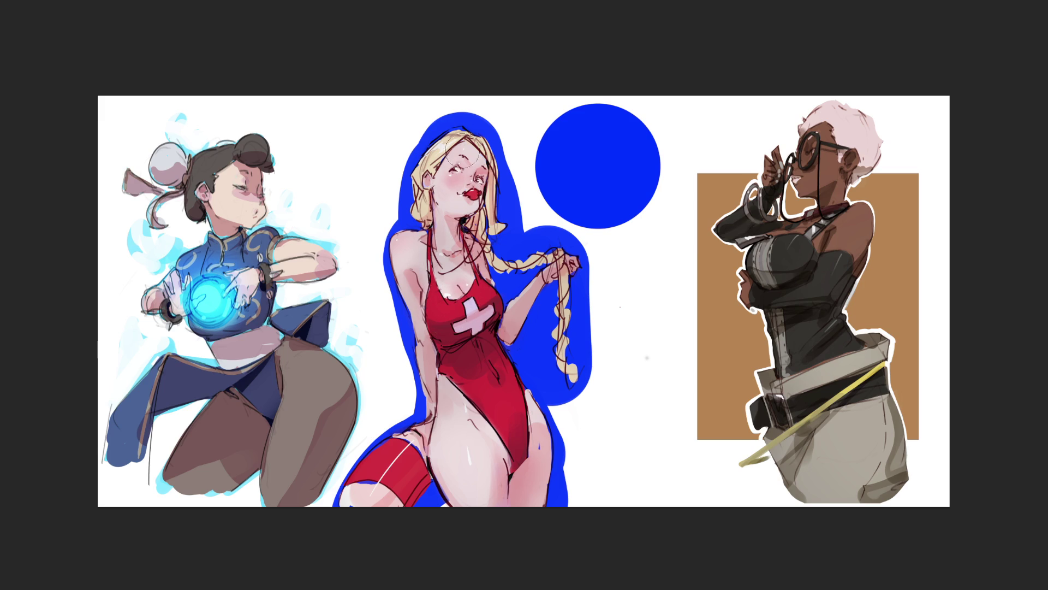
pyautogui.moveTo(472, 323)
pyautogui.mouseDown()
pyautogui.moveTo(479, 288)
pyautogui.moveTo(475, 339)
pyautogui.moveTo(508, 317)
pyautogui.mouseUp()
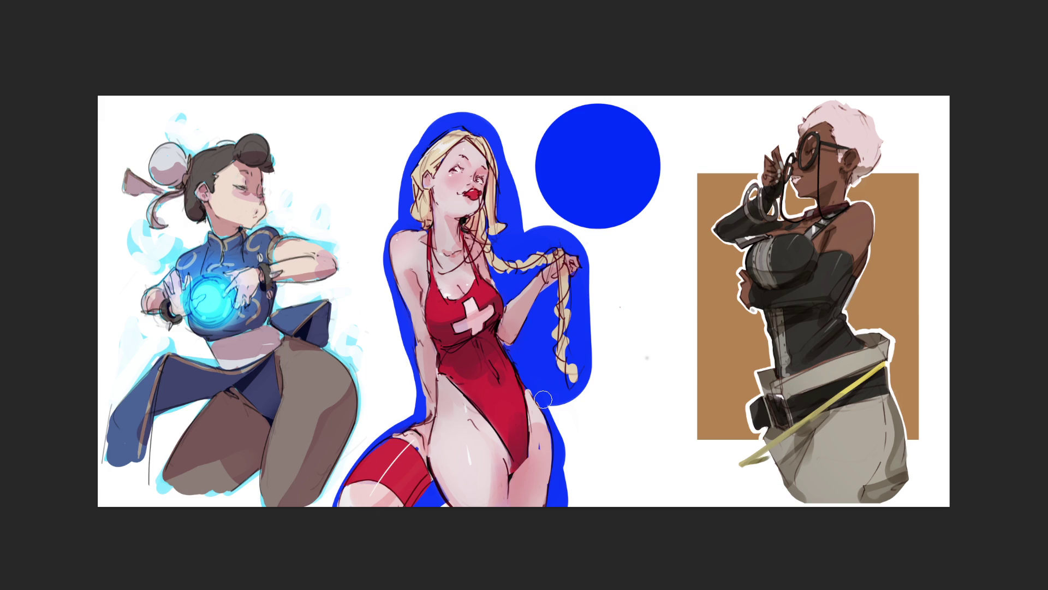
pyautogui.moveTo(542, 399)
pyautogui.mouseDown()
pyautogui.moveTo(534, 381)
pyautogui.moveTo(562, 423)
pyautogui.mouseUp()
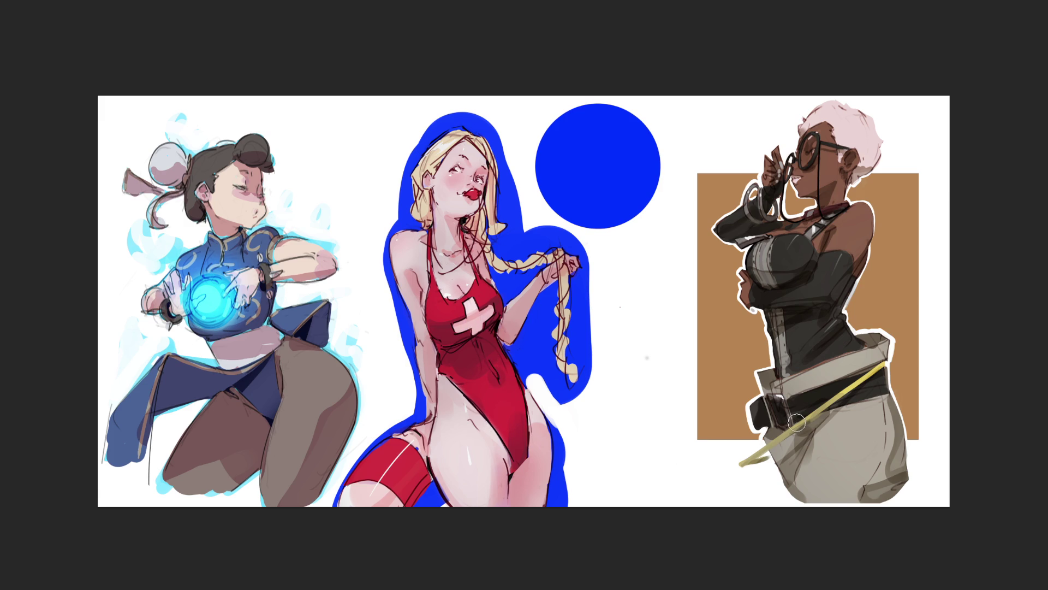
# Fill the gap beside the hip with blue, then bucket-fill the blue backdrop lime green.
pyautogui.moveTo(533, 383); pyautogui.dragTo(568, 436)
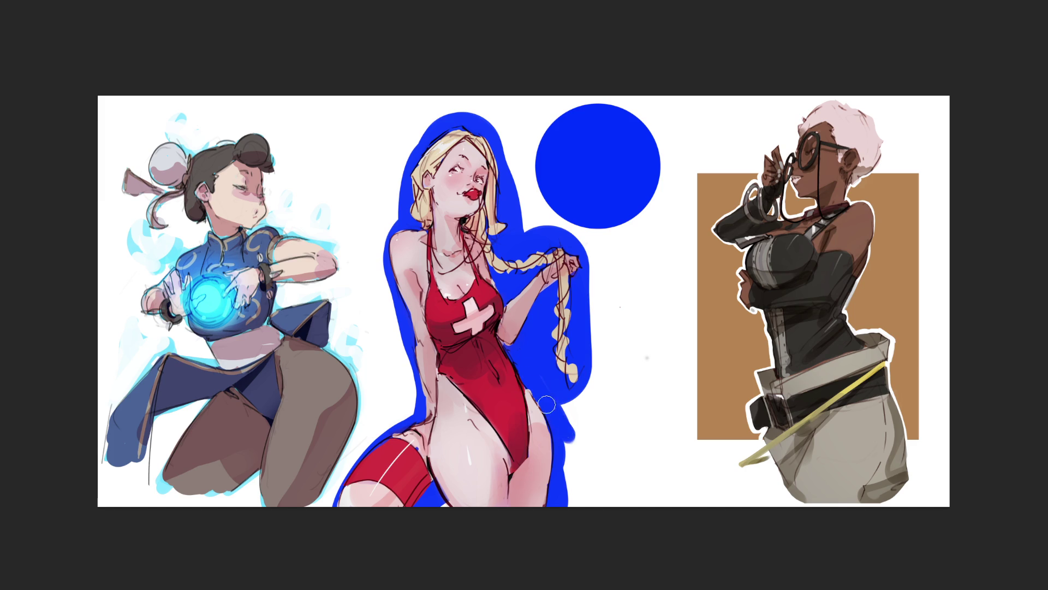
pyautogui.moveTo(555, 383); pyautogui.dragTo(572, 444)
pyautogui.click(521, 229)
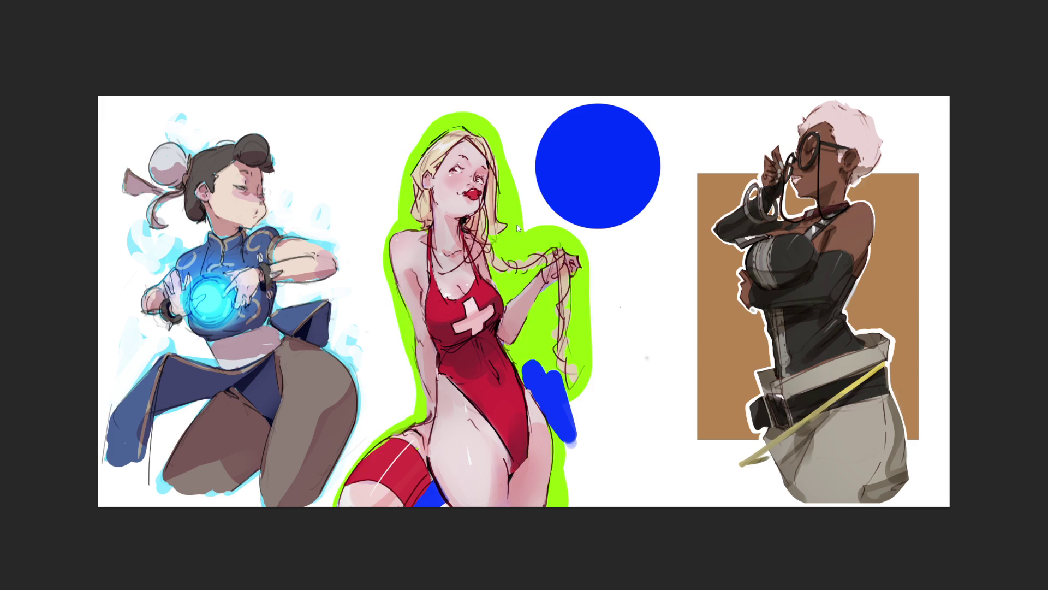
pyautogui.click(544, 382)
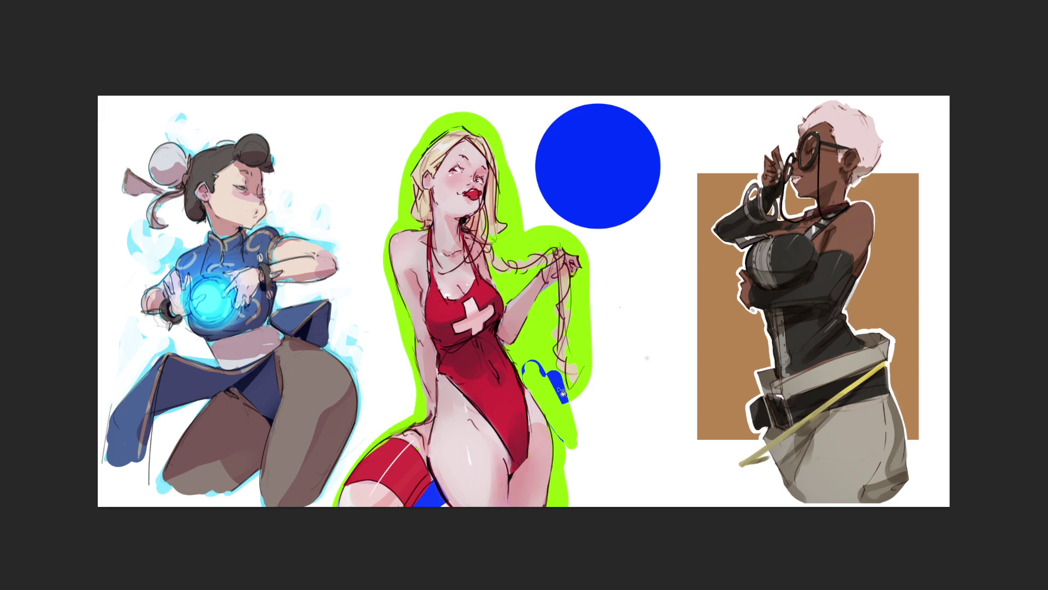
# Extend the green backdrop down the right side and break it up around the hair, shoulder and body.
pyautogui.click(538, 363)
pyautogui.moveTo(563, 393); pyautogui.dragTo(576, 505)
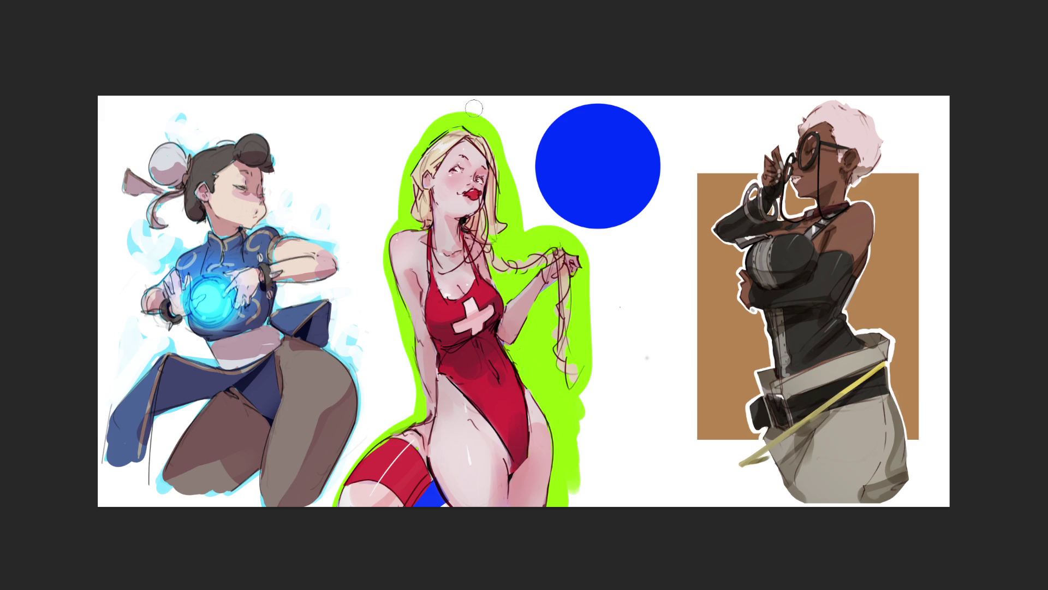
pyautogui.moveTo(437, 119); pyautogui.dragTo(397, 166)
pyautogui.moveTo(437, 93)
pyautogui.mouseDown()
pyautogui.moveTo(433, 106)
pyautogui.moveTo(479, 117)
pyautogui.moveTo(526, 178)
pyautogui.moveTo(513, 218)
pyautogui.moveTo(533, 228)
pyautogui.moveTo(507, 239)
pyautogui.moveTo(527, 236)
pyautogui.moveTo(511, 253)
pyautogui.moveTo(523, 219)
pyautogui.mouseUp()
pyautogui.moveTo(379, 185)
pyautogui.mouseDown()
pyautogui.moveTo(386, 204)
pyautogui.moveTo(405, 208)
pyautogui.moveTo(391, 219)
pyautogui.mouseUp()
pyautogui.moveTo(524, 210)
pyautogui.mouseDown()
pyautogui.moveTo(518, 251)
pyautogui.moveTo(541, 247)
pyautogui.mouseUp()
pyautogui.moveTo(510, 278)
pyautogui.mouseDown()
pyautogui.moveTo(545, 328)
pyautogui.moveTo(533, 358)
pyautogui.moveTo(576, 464)
pyautogui.moveTo(593, 276)
pyautogui.moveTo(595, 283)
pyautogui.moveTo(586, 242)
pyautogui.mouseUp()
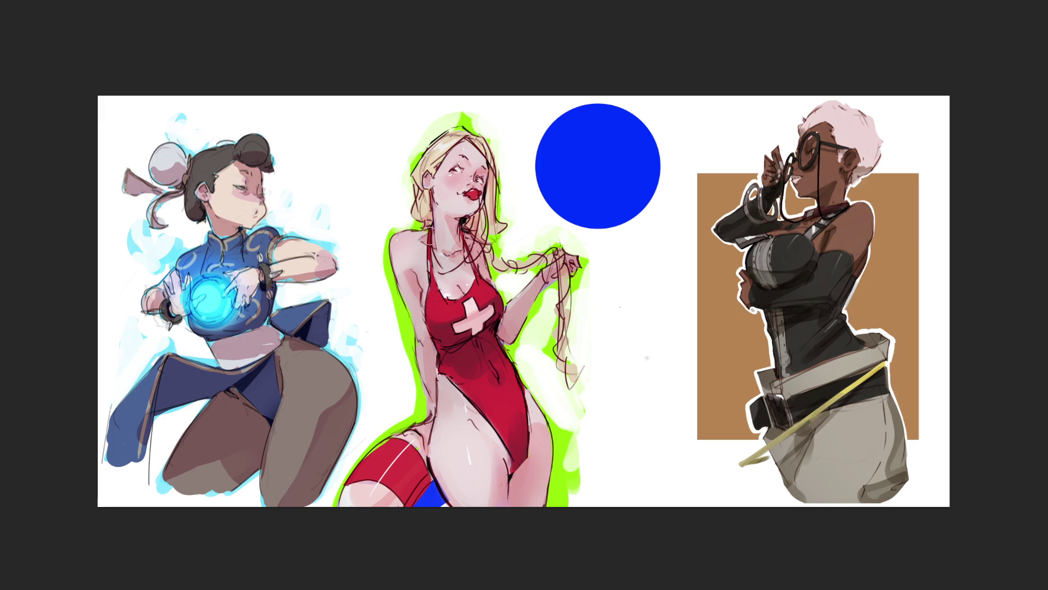
pyautogui.moveTo(403, 299); pyautogui.dragTo(405, 335)
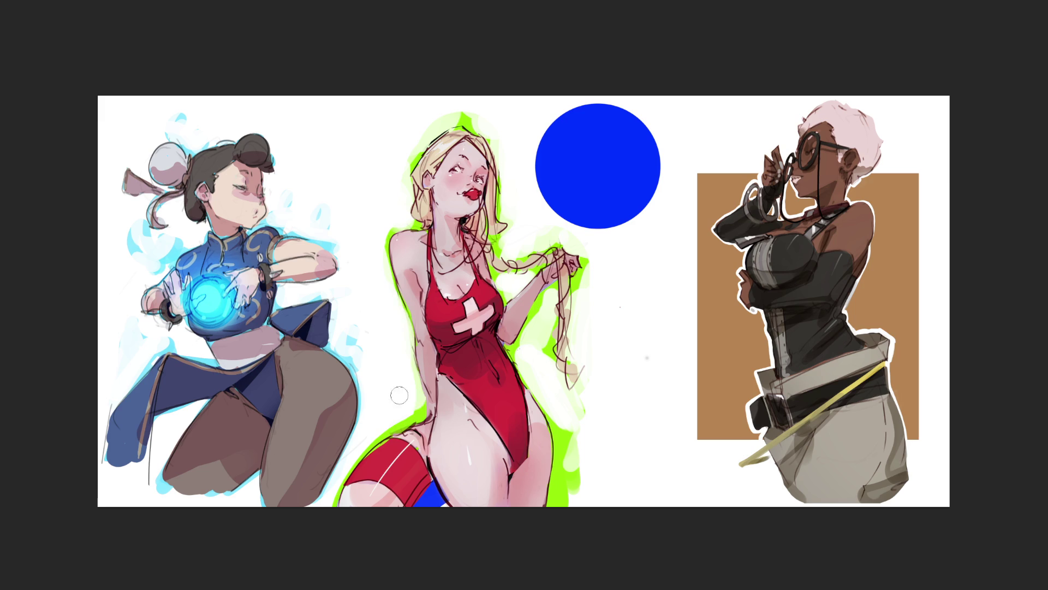
# Add loose lime patches by the hip and arm, clean the stocking, and remove the blue circle.
pyautogui.moveTo(403, 417)
pyautogui.mouseDown()
pyautogui.moveTo(384, 414)
pyautogui.moveTo(395, 391)
pyautogui.moveTo(334, 483)
pyautogui.mouseUp()
pyautogui.moveTo(569, 415); pyautogui.dragTo(568, 515)
pyautogui.moveTo(577, 437)
pyautogui.mouseDown()
pyautogui.moveTo(537, 379)
pyautogui.moveTo(570, 415)
pyautogui.moveTo(573, 440)
pyautogui.moveTo(571, 417)
pyautogui.mouseUp()
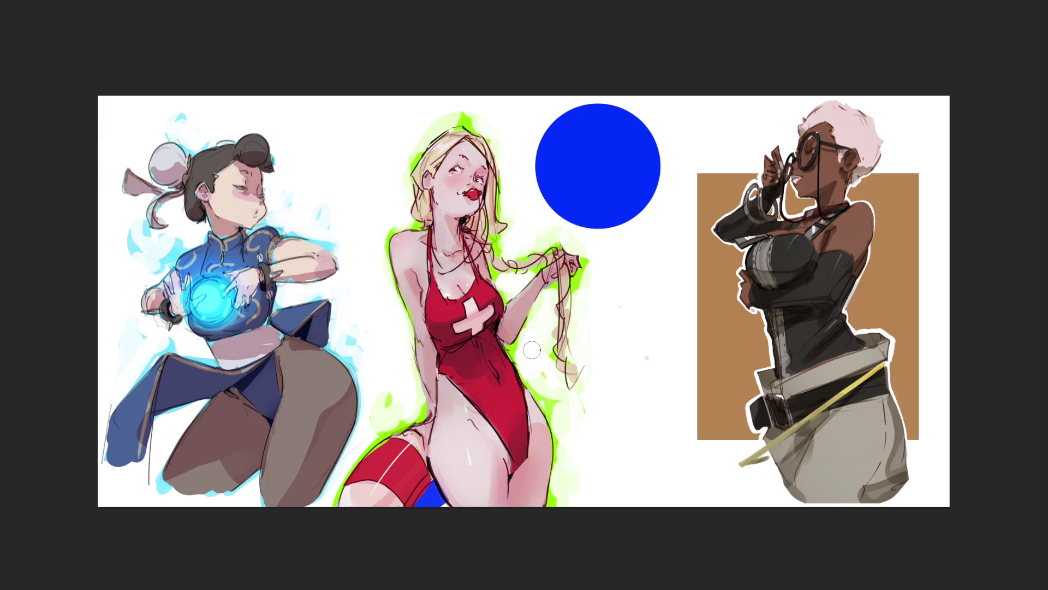
pyautogui.moveTo(521, 249)
pyautogui.mouseDown()
pyautogui.moveTo(532, 247)
pyautogui.moveTo(523, 220)
pyautogui.moveTo(544, 219)
pyautogui.mouseUp()
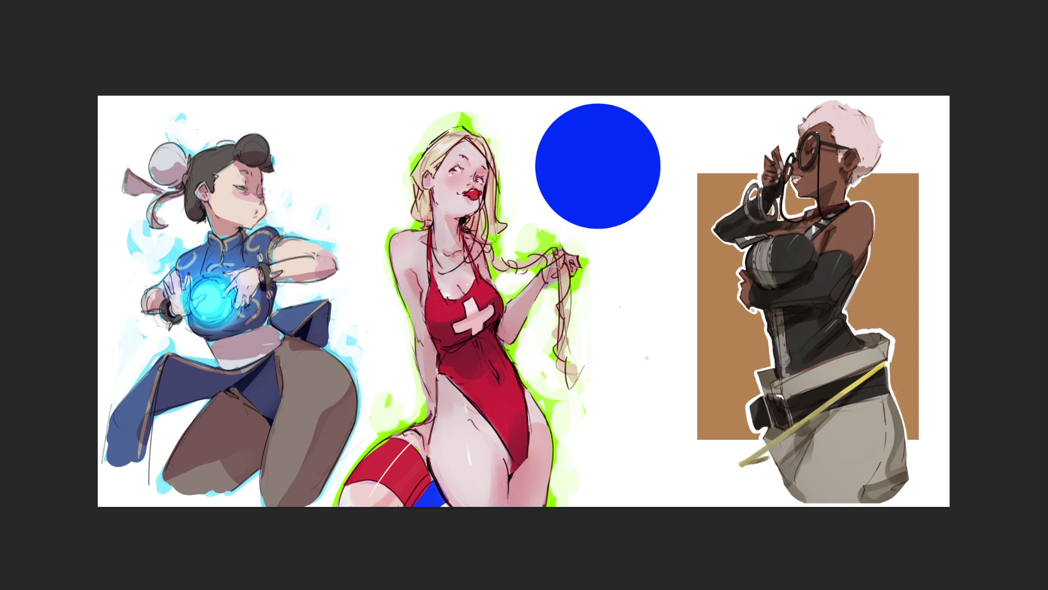
pyautogui.moveTo(584, 232)
pyautogui.mouseDown()
pyautogui.moveTo(533, 235)
pyautogui.moveTo(552, 226)
pyautogui.mouseUp()
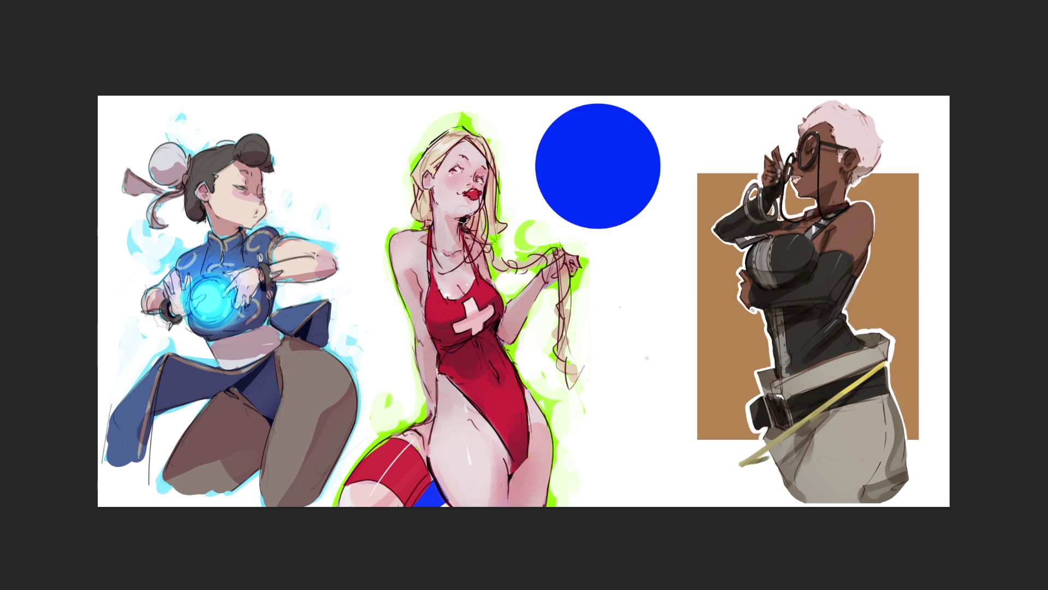
pyautogui.moveTo(405, 134)
pyautogui.mouseDown()
pyautogui.moveTo(402, 175)
pyautogui.moveTo(407, 131)
pyautogui.mouseUp()
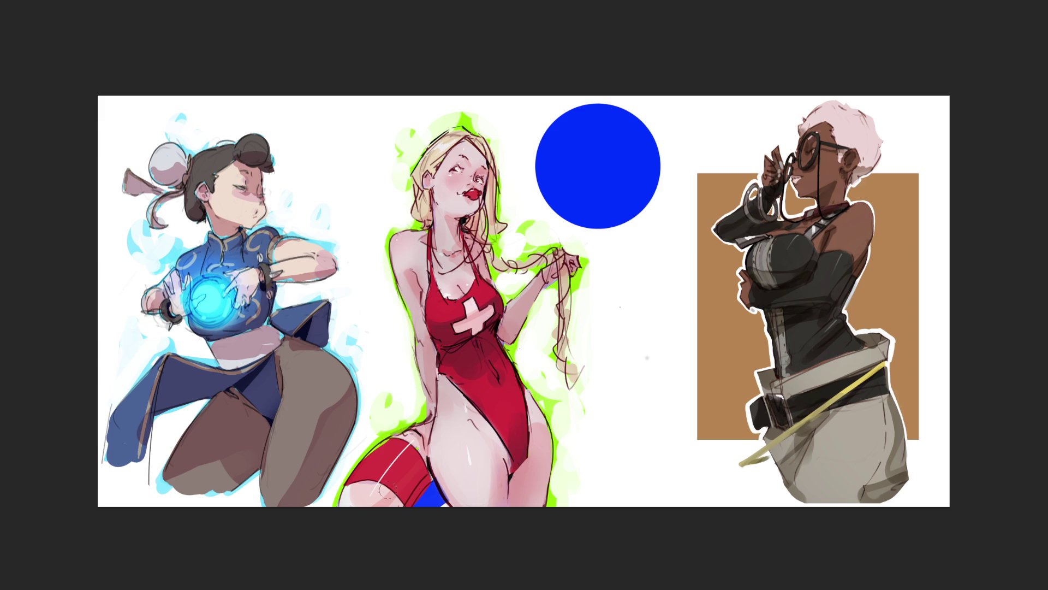
pyautogui.moveTo(430, 490); pyautogui.dragTo(432, 499)
pyautogui.hotkey('ctrl', 'z')
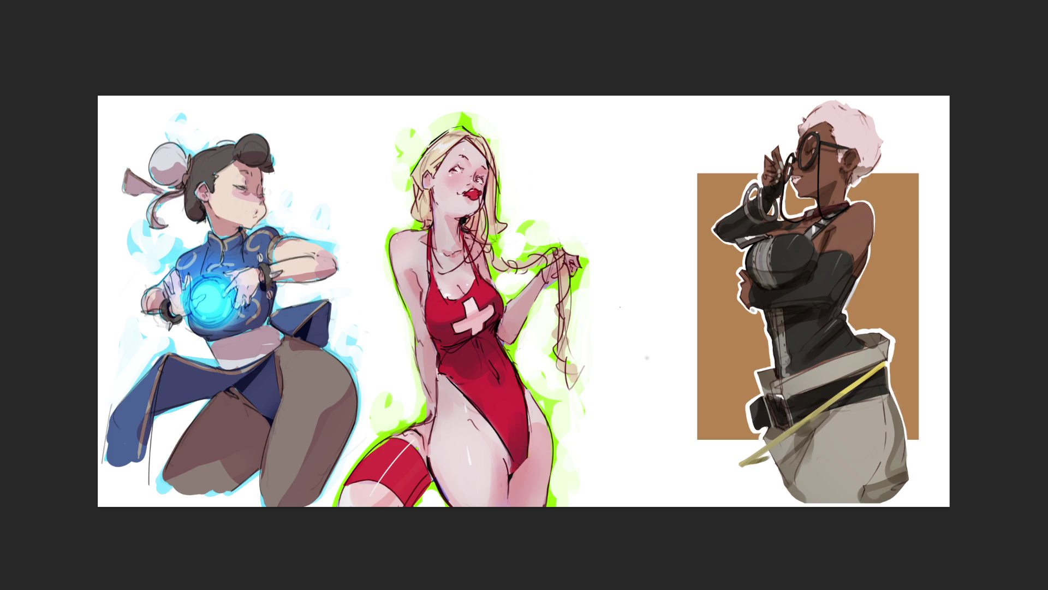
# Redraw a large solid blue circle in the empty space right of the lifeguard's head, then enlarge the brush.
pyautogui.hotkey('ctrl', 'shift', 'z')
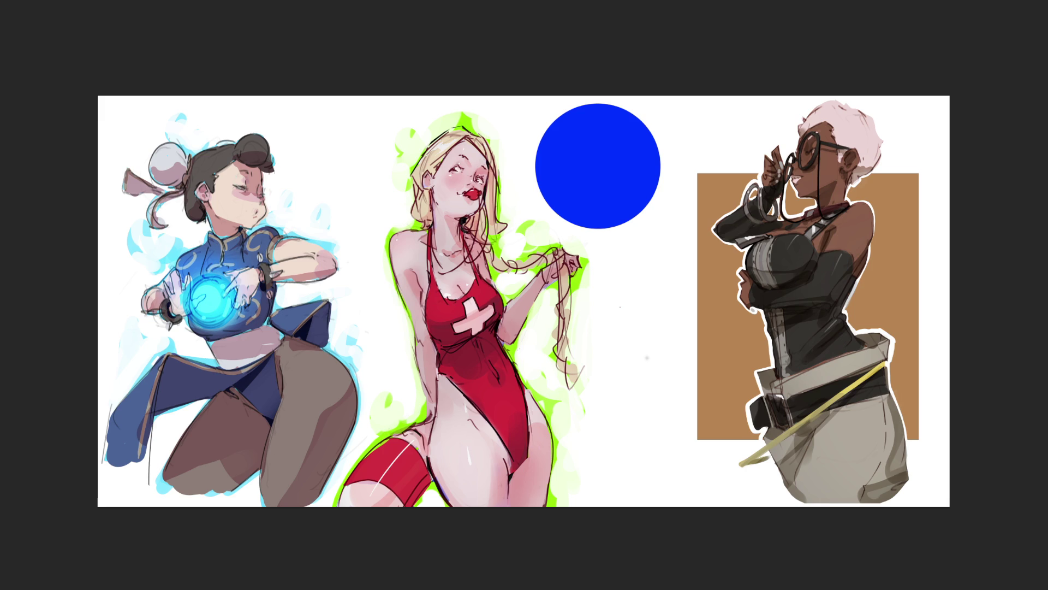
pyautogui.hotkey('ctrl', 'z')
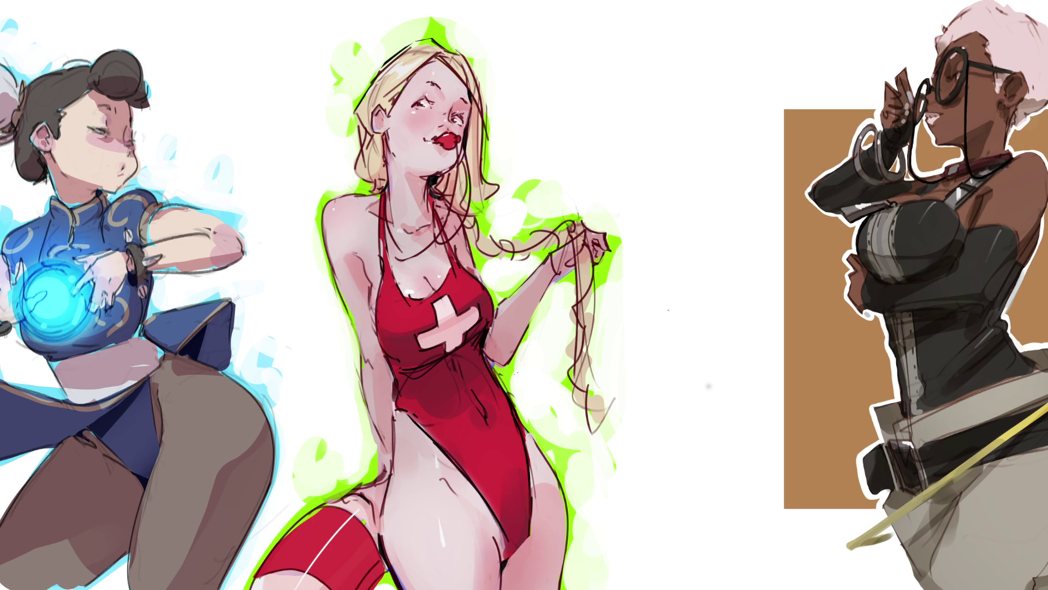
pyautogui.moveTo(540, 3); pyautogui.dragTo(731, 193)
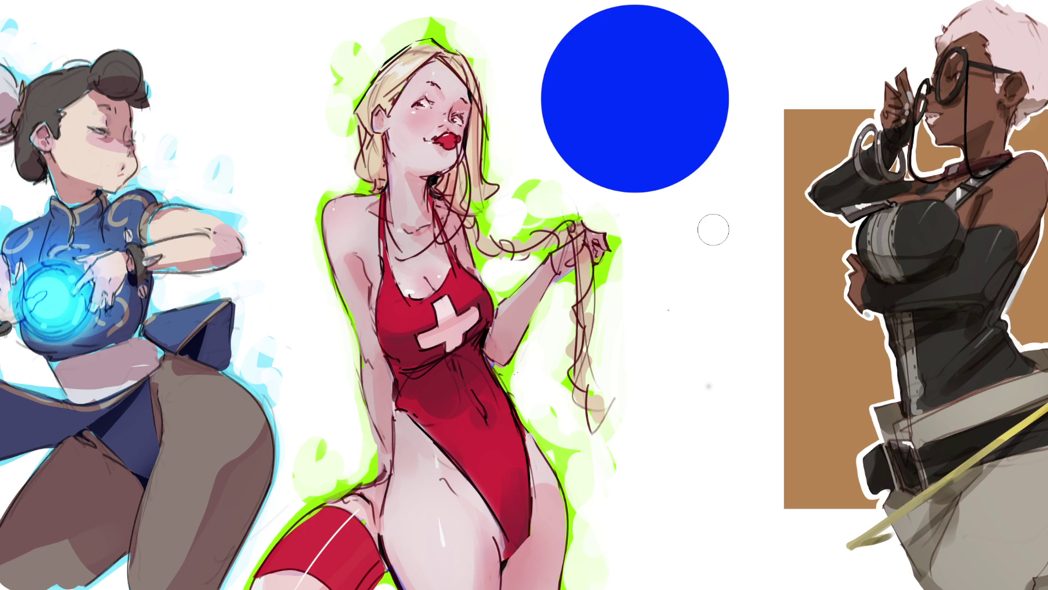
pyautogui.moveTo(663, 236)
pyautogui.mouseDown()
pyautogui.moveTo(663, 262)
pyautogui.moveTo(676, 201)
pyautogui.moveTo(663, 257)
pyautogui.moveTo(633, 295)
pyautogui.moveTo(714, 323)
pyautogui.mouseUp()
# Hand-letter 'BRB' in blue under the circle and retrace the B and R strokes thicker.
pyautogui.moveTo(671, 358); pyautogui.dragTo(675, 454)
pyautogui.moveTo(660, 415)
pyautogui.mouseDown()
pyautogui.moveTo(687, 349)
pyautogui.moveTo(649, 464)
pyautogui.mouseUp()
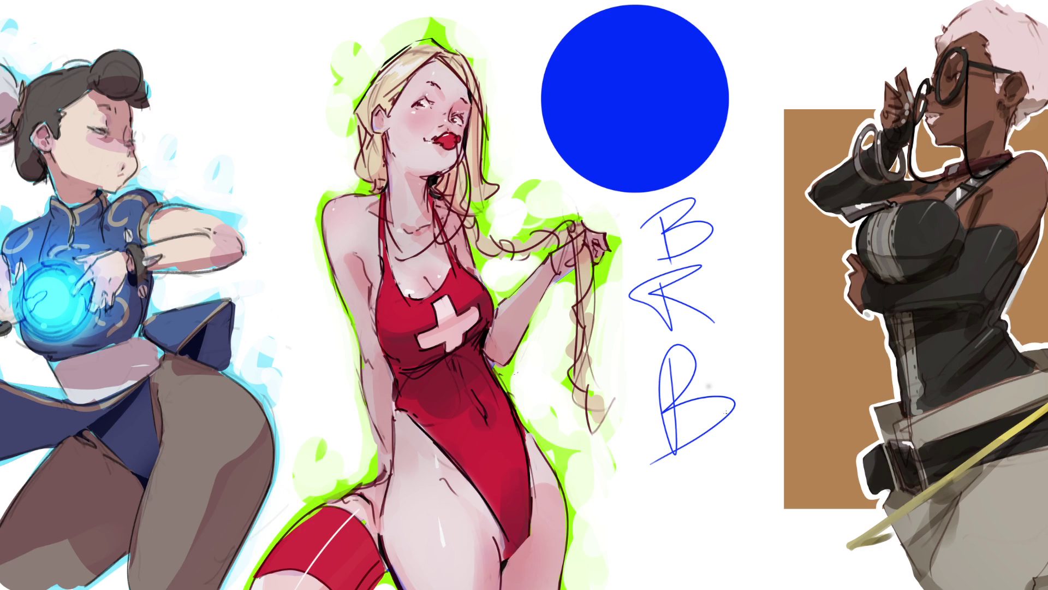
pyautogui.moveTo(664, 212); pyautogui.dragTo(663, 265)
pyautogui.moveTo(642, 230); pyautogui.dragTo(658, 235)
pyautogui.moveTo(662, 276)
pyautogui.mouseDown()
pyautogui.moveTo(662, 290)
pyautogui.moveTo(725, 329)
pyautogui.mouseUp()
pyautogui.moveTo(667, 349)
pyautogui.mouseDown()
pyautogui.moveTo(677, 456)
pyautogui.moveTo(741, 399)
pyautogui.moveTo(639, 457)
pyautogui.mouseUp()
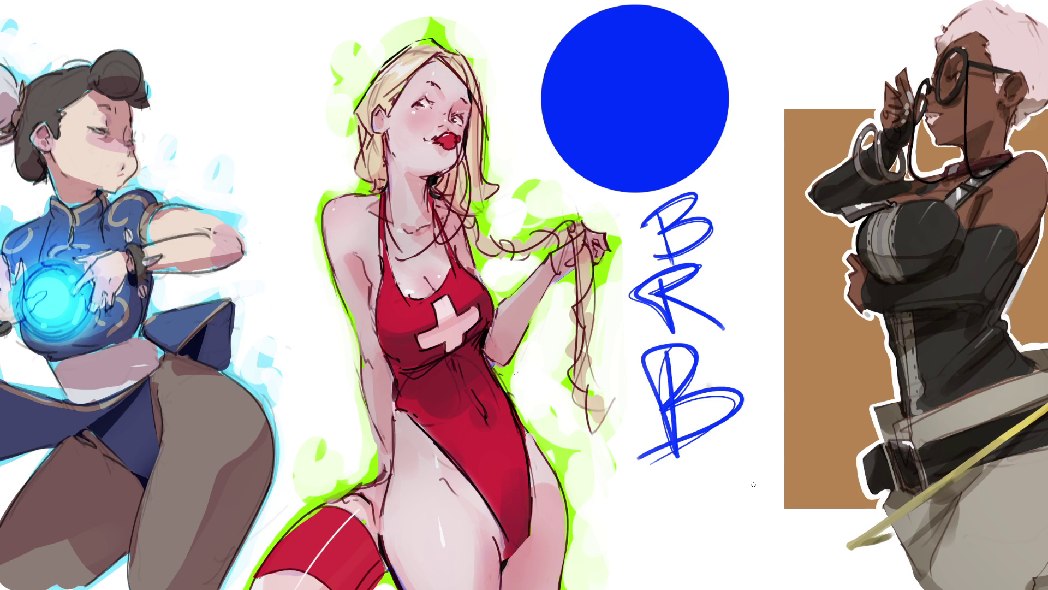
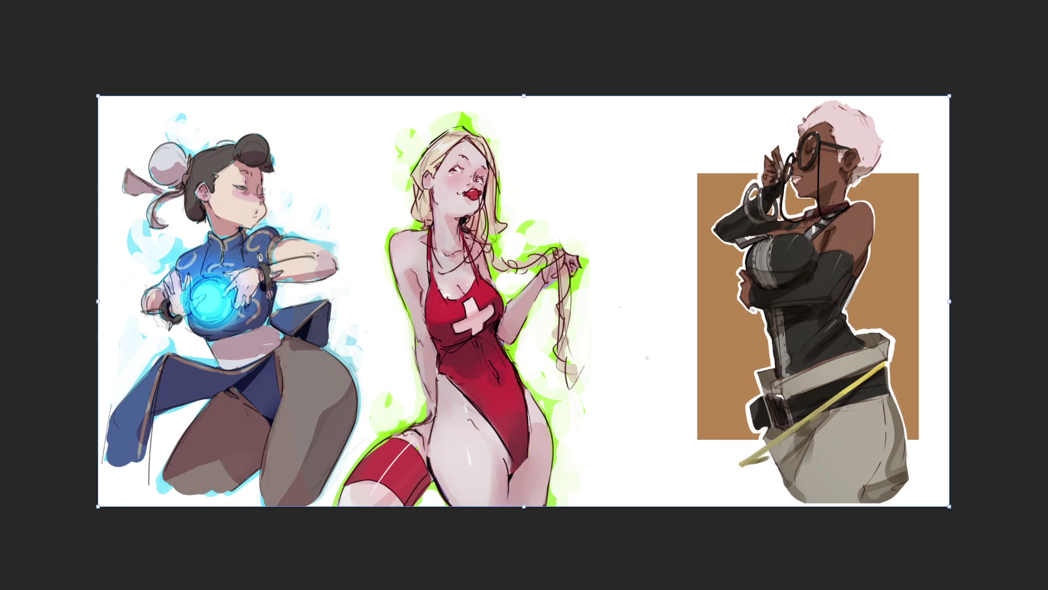
# Move the blonde figure in red left, closer to the blue-clad fighter.
pyautogui.press('Return')
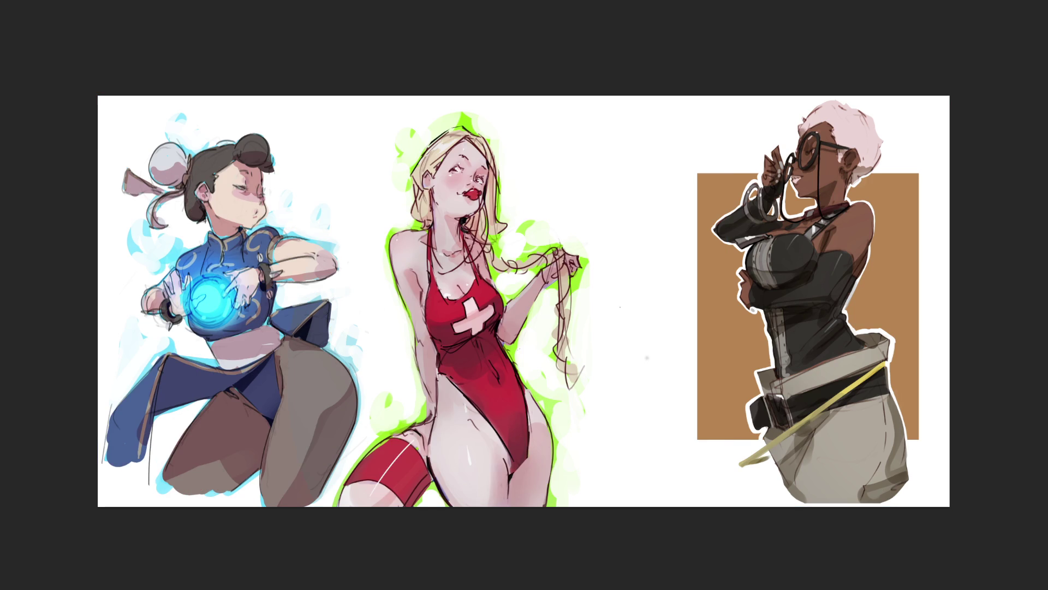
pyautogui.hotkey('ctrl', 't')
pyautogui.moveTo(422, 412); pyautogui.dragTo(380, 413)
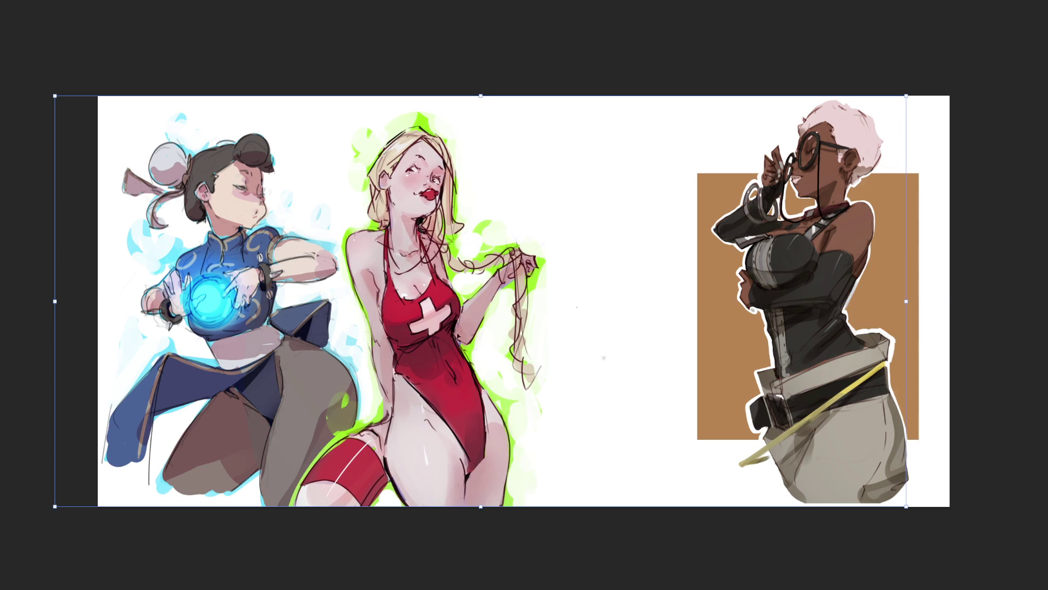
pyautogui.press('Return')
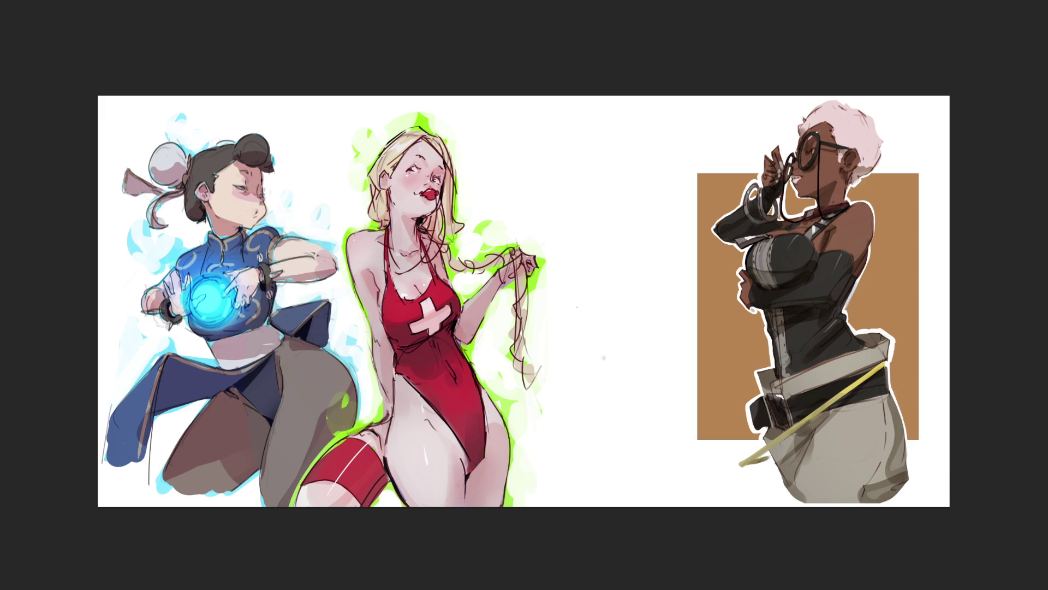
# Crop the canvas outward to make it slightly wider.
pyautogui.press('c')
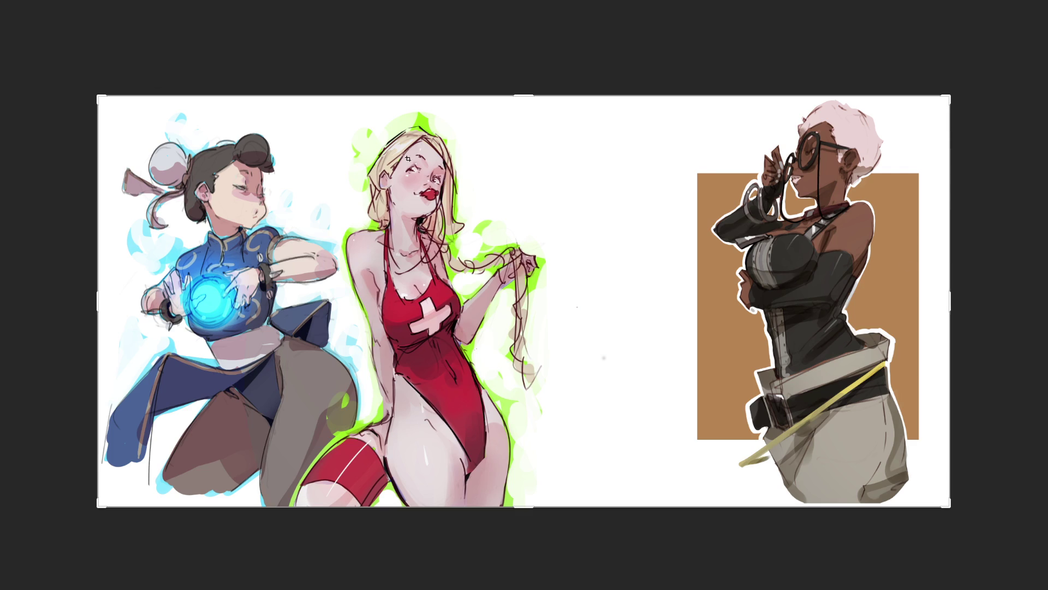
pyautogui.moveTo(951, 300); pyautogui.dragTo(973, 299)
pyautogui.press('Return')
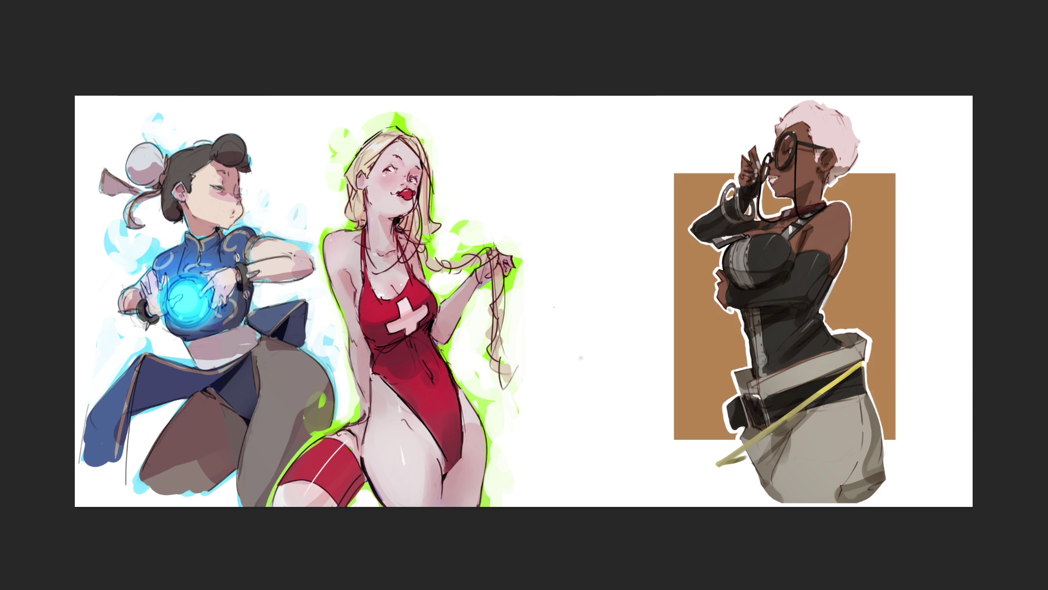
pyautogui.hotkey('ctrl', 't')
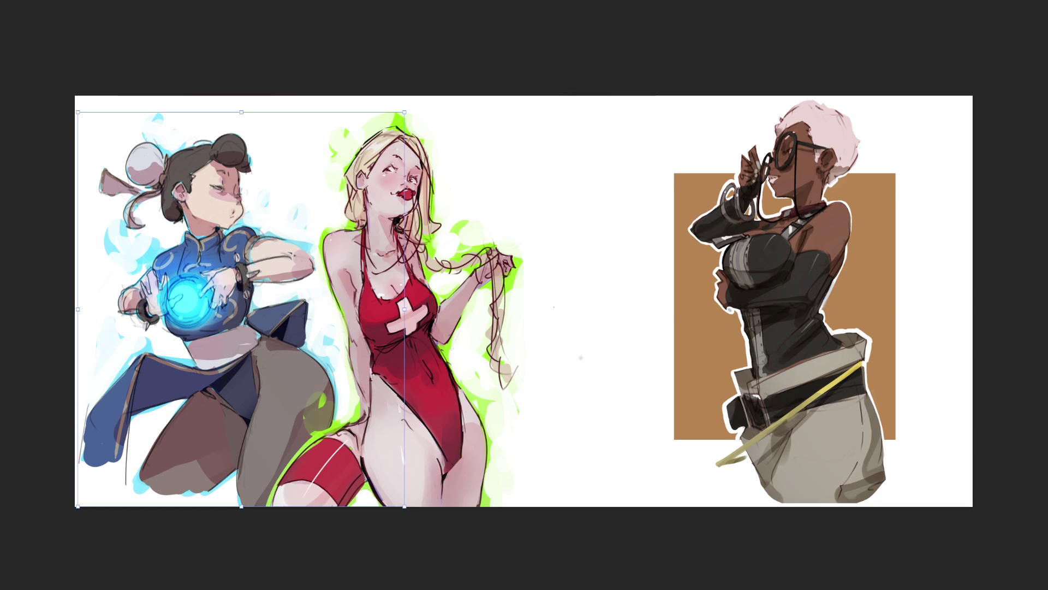
# Move the goggled woman further right to open a wider blank gap.
pyautogui.moveTo(799, 321); pyautogui.dragTo(866, 320)
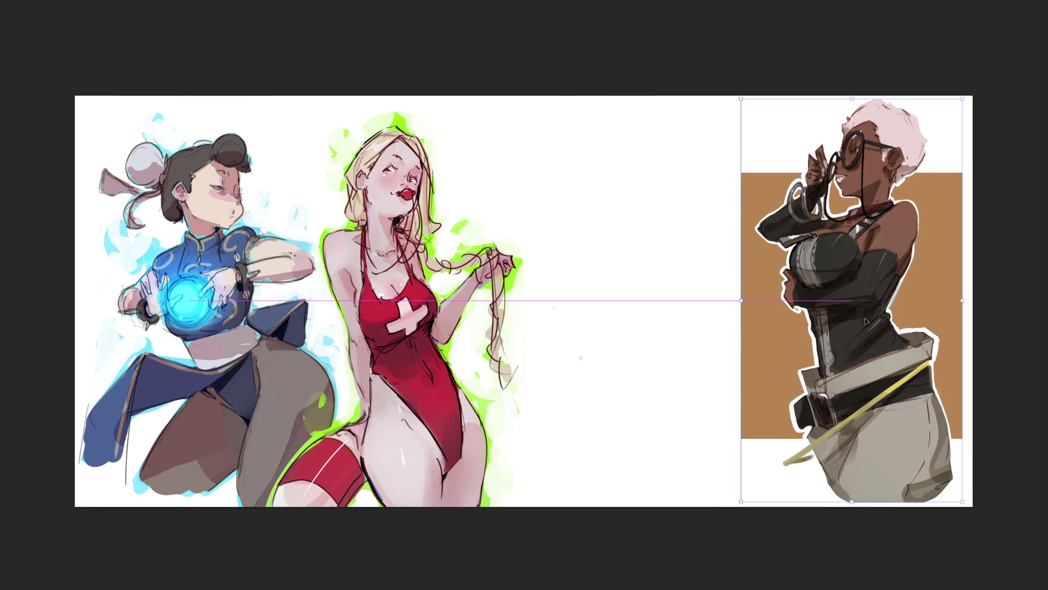
pyautogui.press('Return')
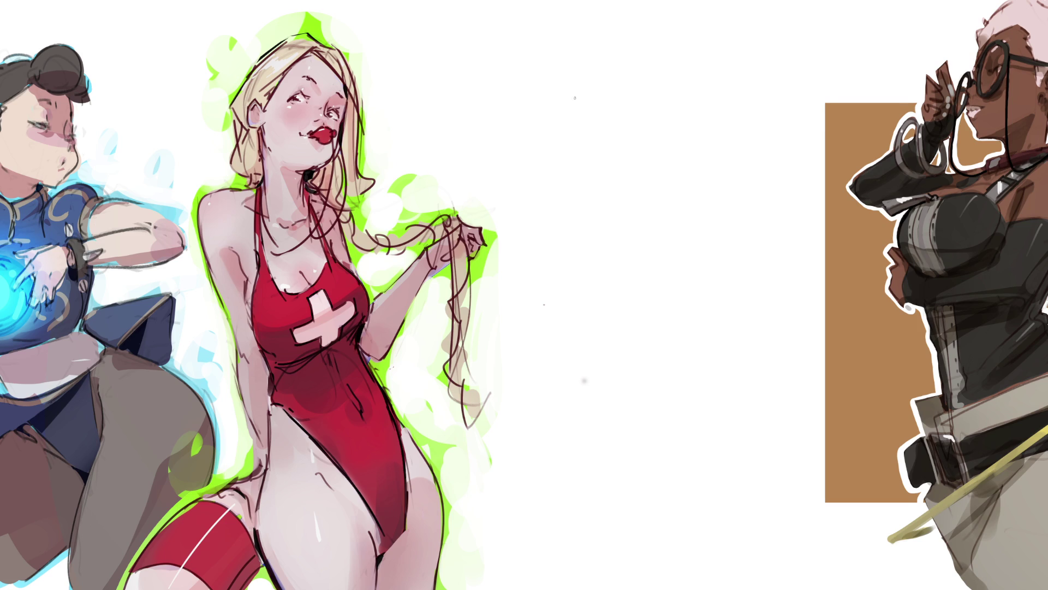
# Sketch the head, neck, shoulders and torso of a standing figure in the gap.
pyautogui.moveTo(584, 62); pyautogui.dragTo(577, 113)
pyautogui.moveTo(586, 63)
pyautogui.mouseDown()
pyautogui.moveTo(611, 41)
pyautogui.moveTo(639, 118)
pyautogui.moveTo(596, 128)
pyautogui.moveTo(642, 118)
pyautogui.moveTo(611, 145)
pyautogui.moveTo(621, 160)
pyautogui.moveTo(603, 176)
pyautogui.mouseUp()
pyautogui.moveTo(556, 151); pyautogui.dragTo(622, 197)
pyautogui.moveTo(664, 143); pyautogui.dragTo(606, 202)
pyautogui.moveTo(576, 147)
pyautogui.mouseDown()
pyautogui.moveTo(538, 204)
pyautogui.moveTo(676, 169)
pyautogui.moveTo(635, 330)
pyautogui.mouseUp()
pyautogui.moveTo(625, 262); pyautogui.dragTo(636, 327)
pyautogui.moveTo(584, 219); pyautogui.dragTo(611, 302)
# Sketch the waist, wide hips and both legs, then erase over the sketch to fade it.
pyautogui.moveTo(586, 271)
pyautogui.mouseDown()
pyautogui.moveTo(565, 298)
pyautogui.moveTo(670, 330)
pyautogui.mouseUp()
pyautogui.moveTo(678, 274)
pyautogui.mouseDown()
pyautogui.moveTo(689, 335)
pyautogui.moveTo(655, 358)
pyautogui.mouseUp()
pyautogui.moveTo(583, 330)
pyautogui.mouseDown()
pyautogui.moveTo(658, 363)
pyautogui.moveTo(582, 382)
pyautogui.mouseUp()
pyautogui.moveTo(558, 319); pyautogui.dragTo(587, 487)
pyautogui.moveTo(610, 379)
pyautogui.mouseDown()
pyautogui.moveTo(589, 489)
pyautogui.moveTo(636, 551)
pyautogui.mouseUp()
pyautogui.moveTo(675, 368); pyautogui.dragTo(687, 507)
pyautogui.moveTo(685, 295); pyautogui.dragTo(697, 589)
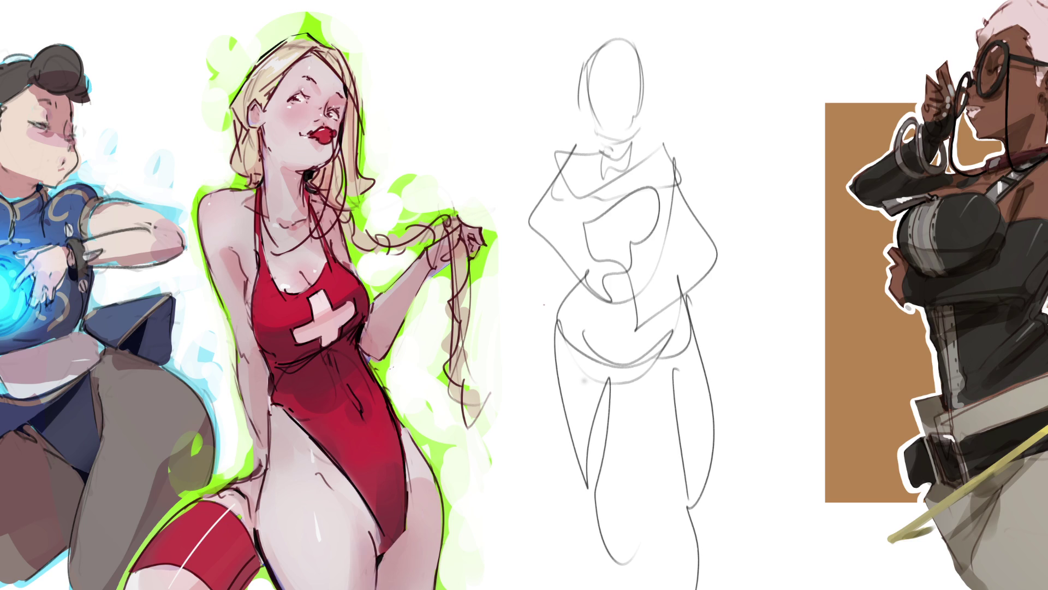
pyautogui.press(']')
pyautogui.press(']')
pyautogui.press(']')
pyautogui.press(']')
pyautogui.press(']')
pyautogui.press(']')
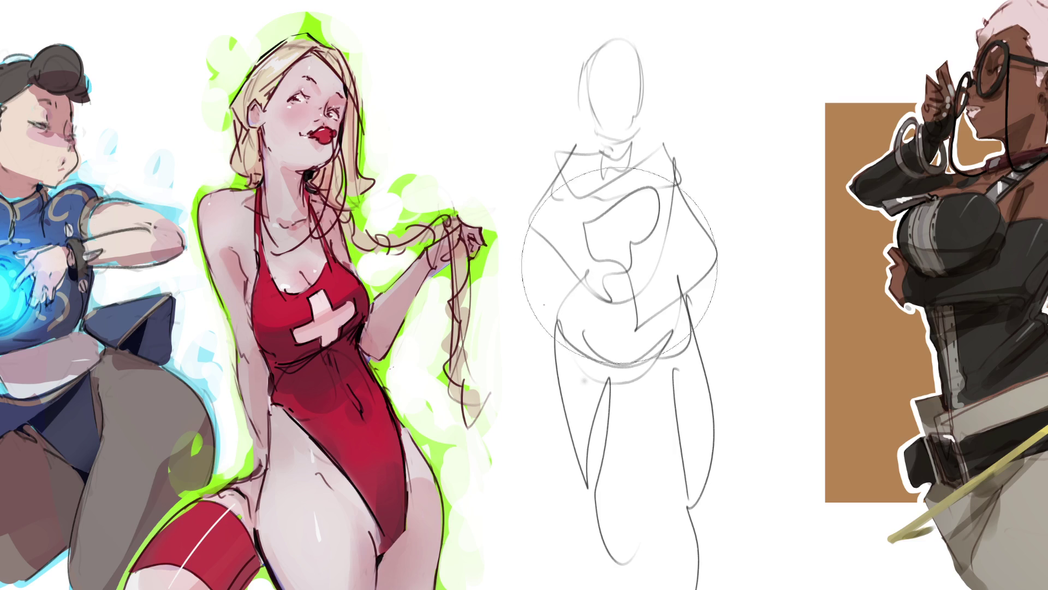
pyautogui.moveTo(609, 355)
pyautogui.mouseDown()
pyautogui.moveTo(625, 316)
pyautogui.moveTo(592, 175)
pyautogui.moveTo(672, 520)
pyautogui.mouseUp()
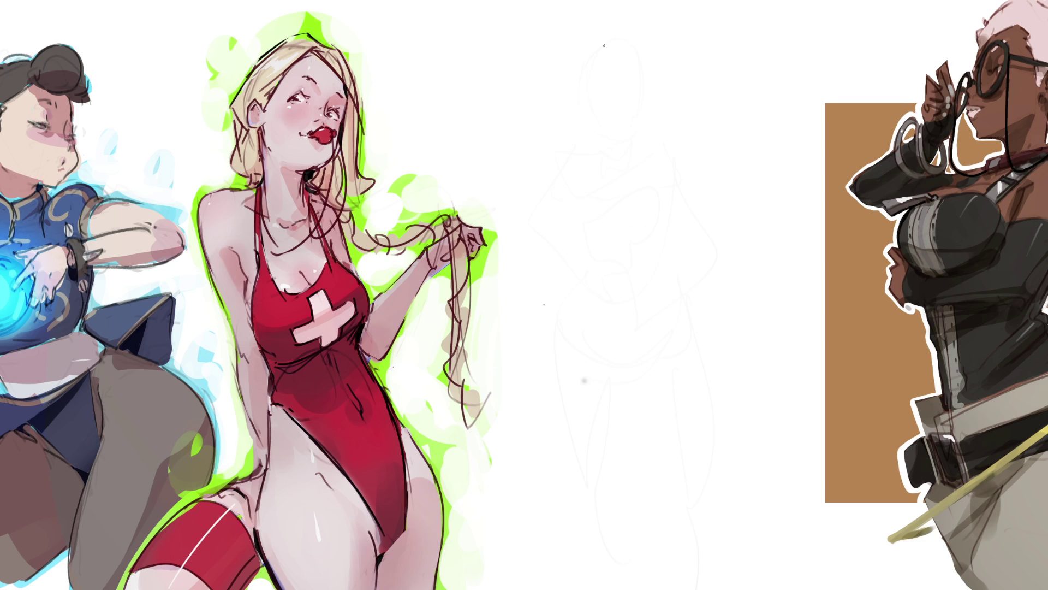
# Redraw the head in firmer lines, adding diagonals and a large curve beside it.
pyautogui.moveTo(607, 85)
pyautogui.mouseDown()
pyautogui.moveTo(624, 38)
pyautogui.moveTo(647, 68)
pyautogui.moveTo(602, 100)
pyautogui.moveTo(620, 91)
pyautogui.mouseUp()
pyautogui.moveTo(652, 48)
pyautogui.mouseDown()
pyautogui.moveTo(653, 65)
pyautogui.moveTo(669, 66)
pyautogui.moveTo(638, 93)
pyautogui.moveTo(689, 73)
pyautogui.moveTo(733, 127)
pyautogui.mouseUp()
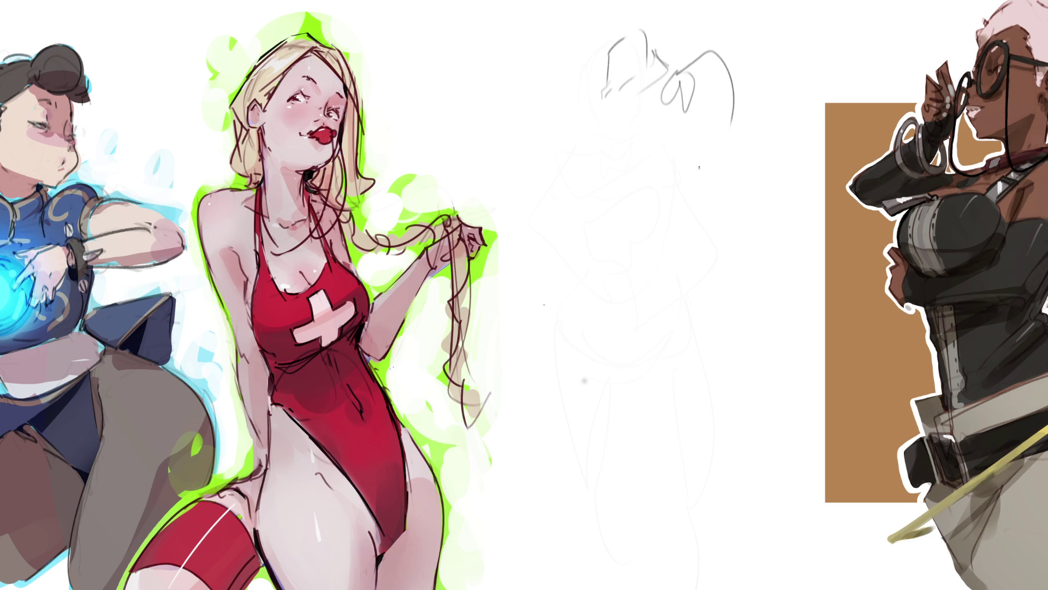
pyautogui.moveTo(601, 95)
pyautogui.mouseDown()
pyautogui.moveTo(578, 152)
pyautogui.moveTo(669, 129)
pyautogui.moveTo(583, 169)
pyautogui.moveTo(546, 170)
pyautogui.moveTo(528, 229)
pyautogui.mouseUp()
pyautogui.moveTo(535, 183); pyautogui.dragTo(554, 243)
pyautogui.moveTo(612, 144); pyautogui.dragTo(573, 172)
pyautogui.moveTo(629, 131); pyautogui.dragTo(614, 139)
# Draw long lines across the chest and shape the shoulder and back curve.
pyautogui.moveTo(563, 215); pyautogui.dragTo(629, 229)
pyautogui.moveTo(681, 177); pyautogui.dragTo(666, 202)
pyautogui.moveTo(619, 226); pyautogui.dragTo(652, 214)
pyautogui.moveTo(570, 244)
pyautogui.mouseDown()
pyautogui.moveTo(652, 208)
pyautogui.moveTo(686, 212)
pyautogui.mouseUp()
pyautogui.moveTo(622, 221); pyautogui.dragTo(670, 213)
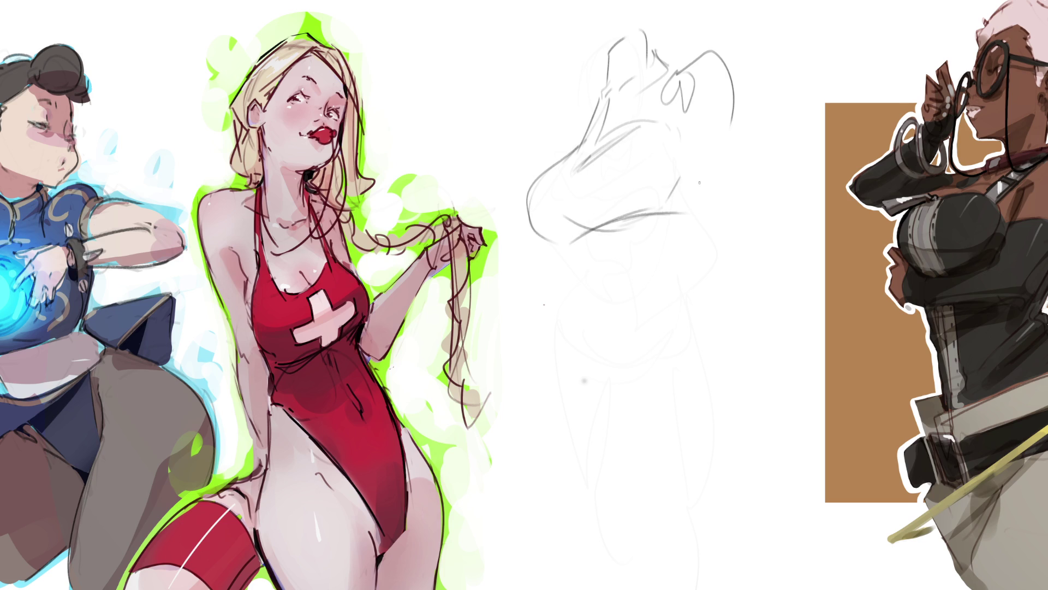
pyautogui.moveTo(708, 155); pyautogui.dragTo(700, 191)
pyautogui.moveTo(683, 127)
pyautogui.mouseDown()
pyautogui.moveTo(694, 202)
pyautogui.moveTo(674, 212)
pyautogui.mouseUp()
# Draw the long back line and add side and waist lines to the torso.
pyautogui.moveTo(696, 107)
pyautogui.mouseDown()
pyautogui.moveTo(674, 117)
pyautogui.moveTo(689, 147)
pyautogui.moveTo(698, 237)
pyautogui.mouseUp()
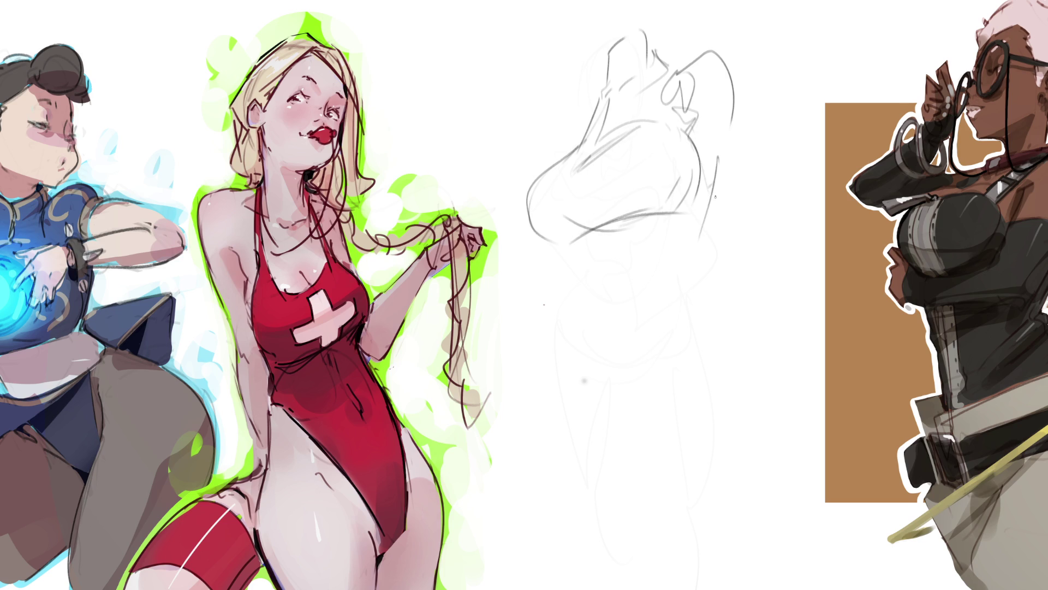
pyautogui.moveTo(737, 77); pyautogui.dragTo(741, 216)
pyautogui.moveTo(698, 148); pyautogui.dragTo(755, 246)
pyautogui.moveTo(750, 206); pyautogui.dragTo(739, 262)
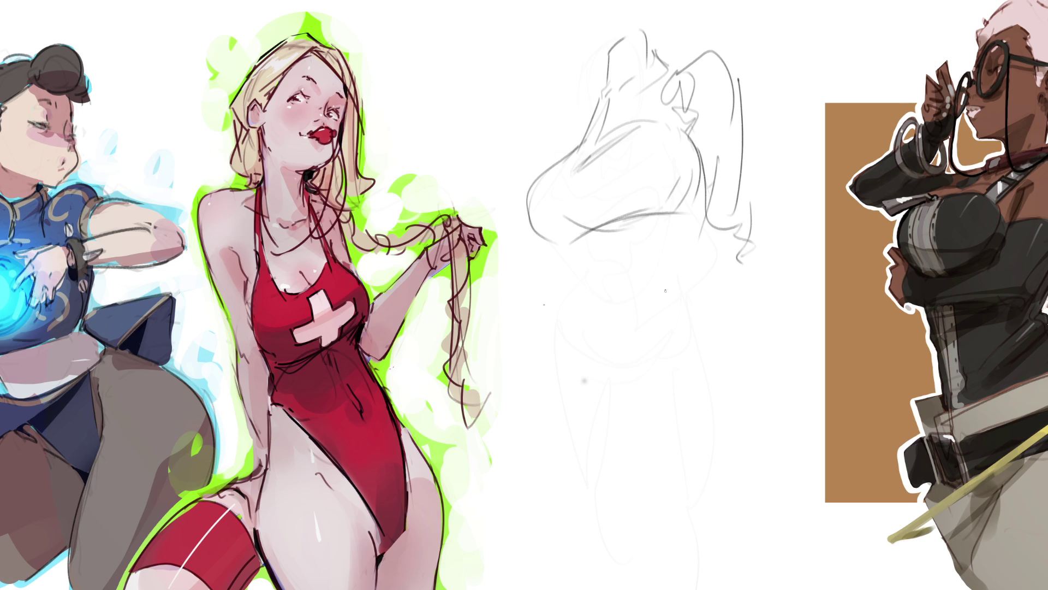
pyautogui.moveTo(705, 214)
pyautogui.mouseDown()
pyautogui.moveTo(687, 257)
pyautogui.moveTo(644, 304)
pyautogui.mouseUp()
pyautogui.moveTo(584, 238); pyautogui.dragTo(567, 292)
pyautogui.moveTo(578, 254)
pyautogui.mouseDown()
pyautogui.moveTo(671, 280)
pyautogui.moveTo(692, 271)
pyautogui.mouseUp()
pyautogui.moveTo(699, 223); pyautogui.dragTo(677, 298)
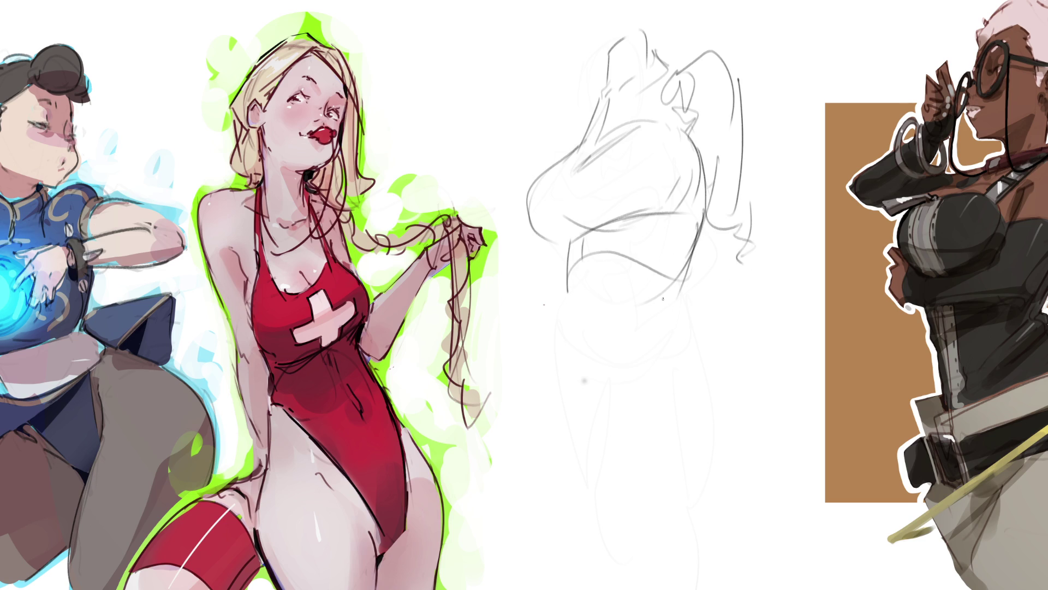
# Sketch the lower torso, left hip and left leg line.
pyautogui.moveTo(567, 248); pyautogui.dragTo(572, 331)
pyautogui.moveTo(580, 263); pyautogui.dragTo(596, 427)
pyautogui.moveTo(566, 282)
pyautogui.mouseDown()
pyautogui.moveTo(595, 436)
pyautogui.moveTo(565, 318)
pyautogui.moveTo(593, 431)
pyautogui.mouseUp()
pyautogui.moveTo(558, 348)
pyautogui.mouseDown()
pyautogui.moveTo(626, 498)
pyautogui.moveTo(671, 516)
pyautogui.mouseUp()
# Draw the right leg, right-side lines and a long curved hip line to the canvas bottom.
pyautogui.moveTo(660, 475)
pyautogui.mouseDown()
pyautogui.moveTo(689, 407)
pyautogui.moveTo(662, 509)
pyautogui.mouseUp()
pyautogui.moveTo(697, 243)
pyautogui.mouseDown()
pyautogui.moveTo(693, 273)
pyautogui.moveTo(710, 311)
pyautogui.mouseUp()
pyautogui.moveTo(689, 276)
pyautogui.mouseDown()
pyautogui.moveTo(735, 342)
pyautogui.moveTo(738, 369)
pyautogui.mouseUp()
pyautogui.moveTo(746, 354); pyautogui.dragTo(808, 444)
pyautogui.moveTo(771, 385); pyautogui.dragTo(834, 516)
pyautogui.moveTo(811, 442); pyautogui.dragTo(834, 587)
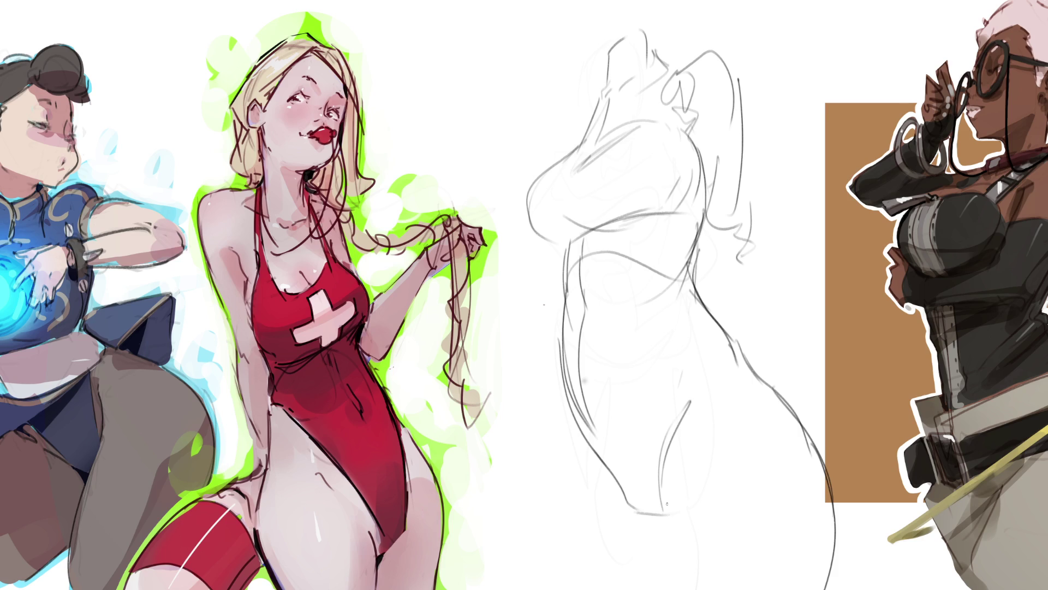
pyautogui.moveTo(690, 420); pyautogui.dragTo(667, 589)
pyautogui.moveTo(608, 492); pyautogui.dragTo(632, 506)
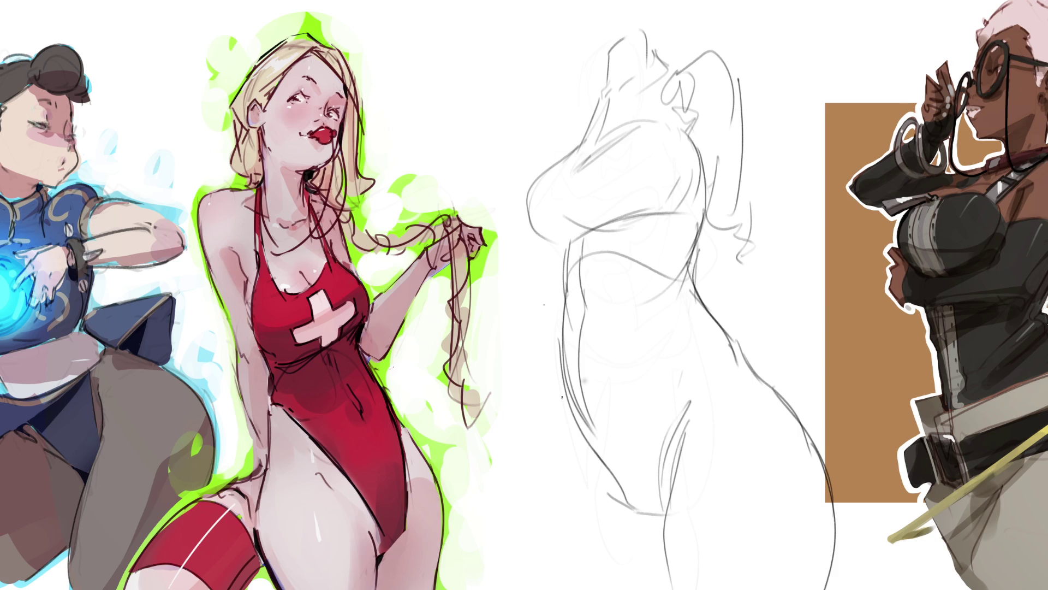
# Refine the left torso, add vertical abdomen lines, waist strokes and left hip lines.
pyautogui.moveTo(571, 304); pyautogui.dragTo(562, 377)
pyautogui.moveTo(562, 339)
pyautogui.mouseDown()
pyautogui.moveTo(552, 383)
pyautogui.moveTo(563, 429)
pyautogui.mouseUp()
pyautogui.moveTo(672, 343); pyautogui.dragTo(677, 413)
pyautogui.moveTo(588, 304)
pyautogui.mouseDown()
pyautogui.moveTo(589, 324)
pyautogui.moveTo(599, 299)
pyautogui.mouseUp()
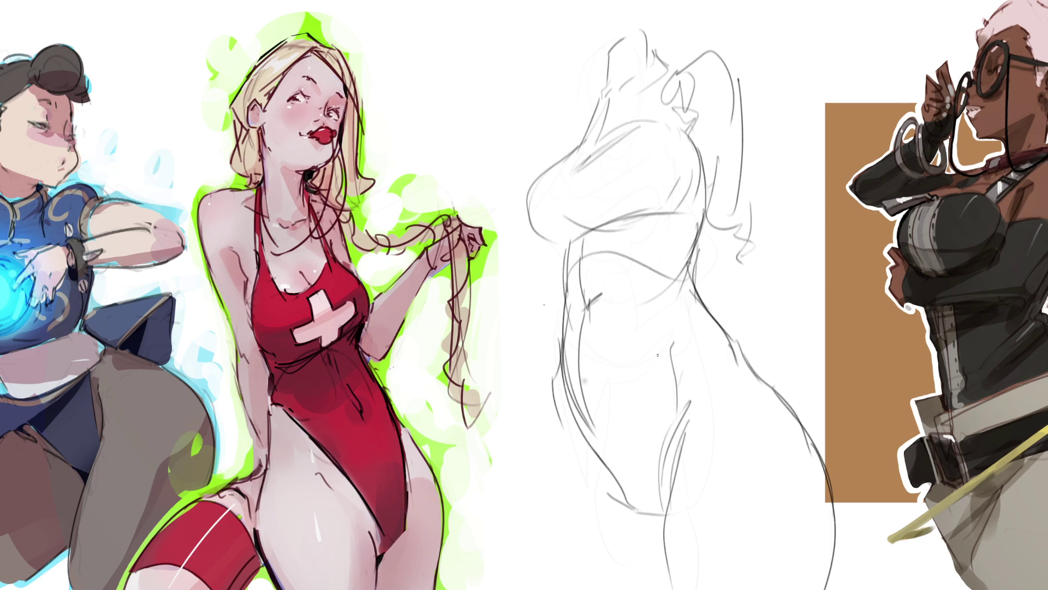
pyautogui.moveTo(668, 354); pyautogui.dragTo(666, 437)
pyautogui.moveTo(548, 386)
pyautogui.mouseDown()
pyautogui.moveTo(551, 469)
pyautogui.moveTo(580, 477)
pyautogui.moveTo(588, 493)
pyautogui.moveTo(545, 460)
pyautogui.moveTo(564, 589)
pyautogui.mouseUp()
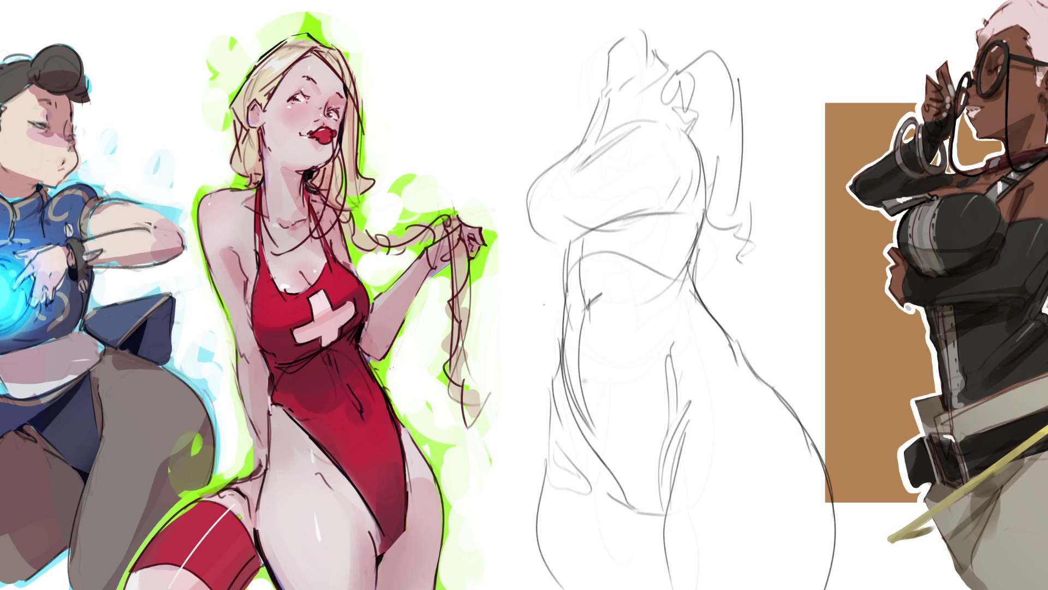
# Sketch the inner thigh and arc curves over the hip and waist.
pyautogui.moveTo(666, 507); pyautogui.dragTo(706, 448)
pyautogui.moveTo(689, 400)
pyautogui.mouseDown()
pyautogui.moveTo(662, 502)
pyautogui.moveTo(683, 407)
pyautogui.moveTo(677, 488)
pyautogui.mouseUp()
pyautogui.moveTo(676, 347)
pyautogui.mouseDown()
pyautogui.moveTo(689, 464)
pyautogui.moveTo(699, 337)
pyautogui.moveTo(713, 441)
pyautogui.mouseUp()
pyautogui.moveTo(765, 386)
pyautogui.mouseDown()
pyautogui.moveTo(771, 393)
pyautogui.moveTo(703, 453)
pyautogui.mouseUp()
pyautogui.moveTo(786, 405); pyautogui.dragTo(702, 437)
pyautogui.moveTo(729, 343)
pyautogui.mouseDown()
pyautogui.moveTo(705, 318)
pyautogui.moveTo(663, 331)
pyautogui.mouseUp()
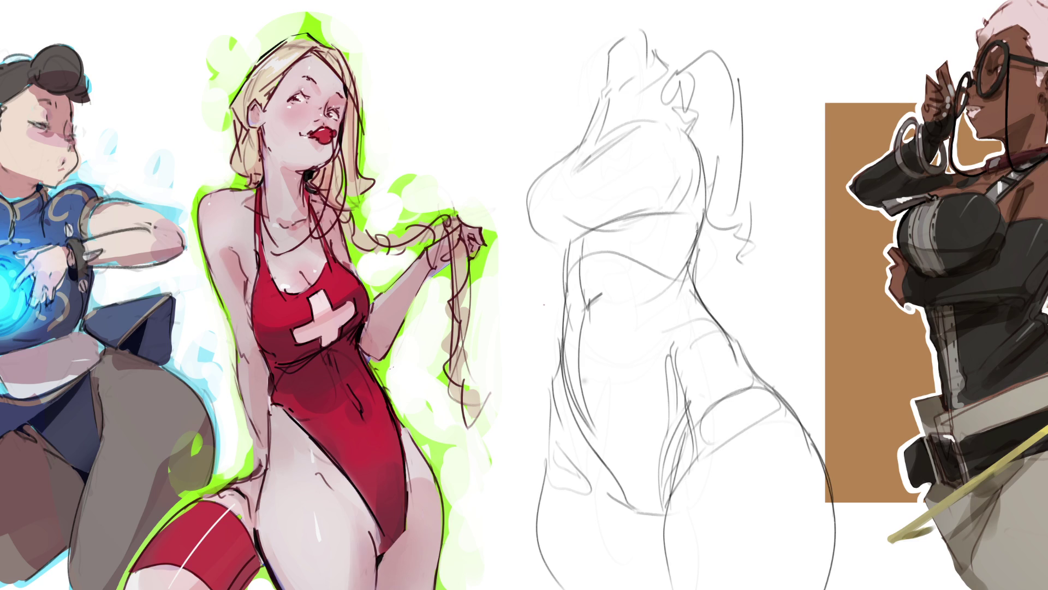
# Rough in the chest with loose ovals and the upper left shoulder edge.
pyautogui.moveTo(627, 132)
pyautogui.mouseDown()
pyautogui.moveTo(669, 183)
pyautogui.moveTo(579, 216)
pyautogui.moveTo(677, 131)
pyautogui.mouseUp()
pyautogui.moveTo(587, 158)
pyautogui.mouseDown()
pyautogui.moveTo(581, 223)
pyautogui.moveTo(562, 158)
pyautogui.moveTo(563, 238)
pyautogui.moveTo(591, 134)
pyautogui.mouseUp()
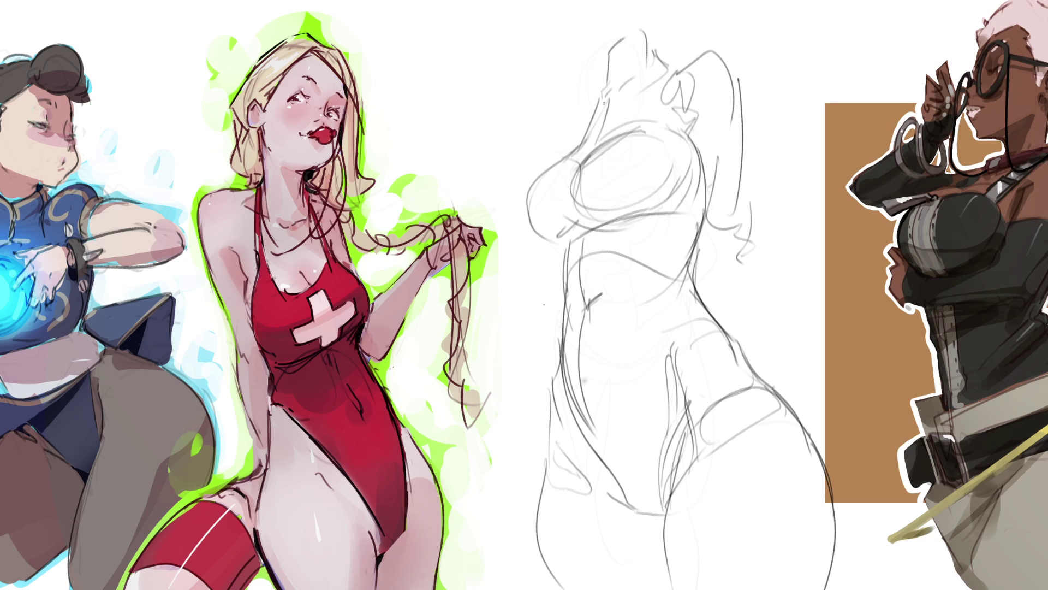
pyautogui.moveTo(600, 92); pyautogui.dragTo(563, 148)
# Block in a cylinder arm and a forearm toward the lifeguard's hand, then fade everything to light grey.
pyautogui.moveTo(744, 119); pyautogui.dragTo(741, 254)
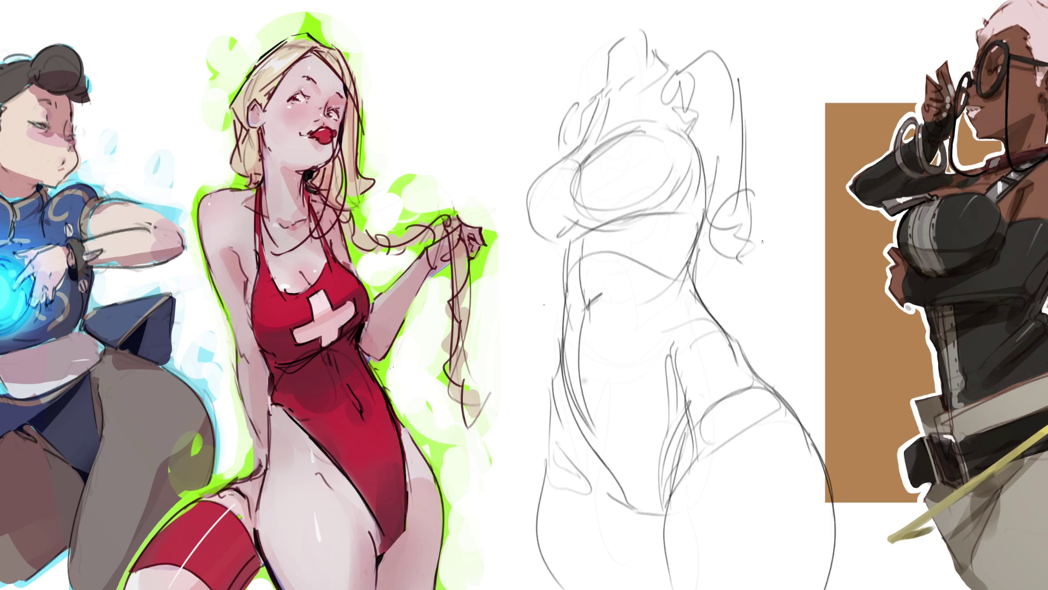
pyautogui.moveTo(740, 196)
pyautogui.mouseDown()
pyautogui.moveTo(732, 258)
pyautogui.moveTo(811, 245)
pyautogui.moveTo(789, 203)
pyautogui.moveTo(754, 221)
pyautogui.mouseUp()
pyautogui.moveTo(486, 248)
pyautogui.mouseDown()
pyautogui.moveTo(511, 278)
pyautogui.moveTo(551, 281)
pyautogui.mouseUp()
pyautogui.moveTo(481, 247); pyautogui.dragTo(553, 250)
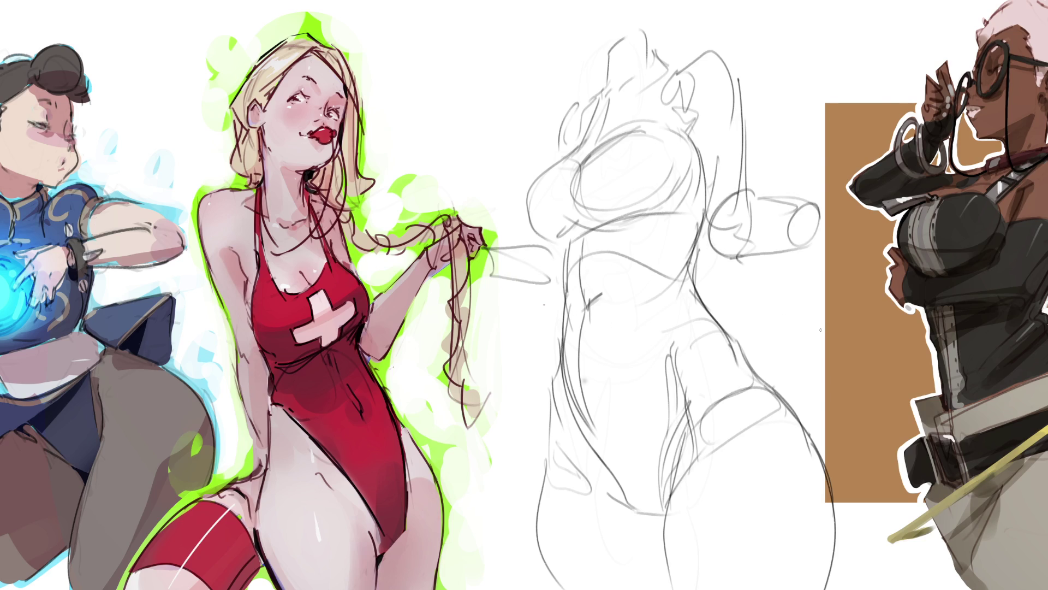
pyautogui.moveTo(753, 273)
pyautogui.mouseDown()
pyautogui.moveTo(627, 219)
pyautogui.moveTo(488, 16)
pyautogui.moveTo(721, 533)
pyautogui.moveTo(587, 70)
pyautogui.moveTo(584, 457)
pyautogui.moveTo(709, 129)
pyautogui.moveTo(802, 562)
pyautogui.mouseUp()
# Start a new study with a pelvis ellipse, adding strokes off its right side and curves below.
pyautogui.press('b')
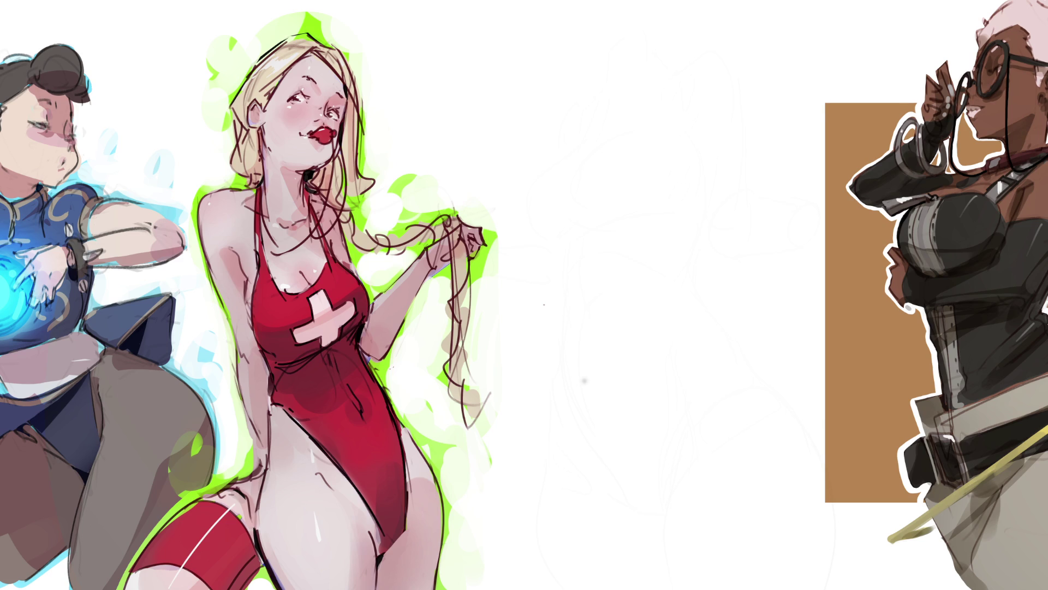
pyautogui.moveTo(612, 139)
pyautogui.mouseDown()
pyautogui.moveTo(578, 178)
pyautogui.moveTo(689, 164)
pyautogui.moveTo(617, 172)
pyautogui.moveTo(637, 162)
pyautogui.moveTo(615, 178)
pyautogui.moveTo(655, 163)
pyautogui.moveTo(611, 183)
pyautogui.mouseUp()
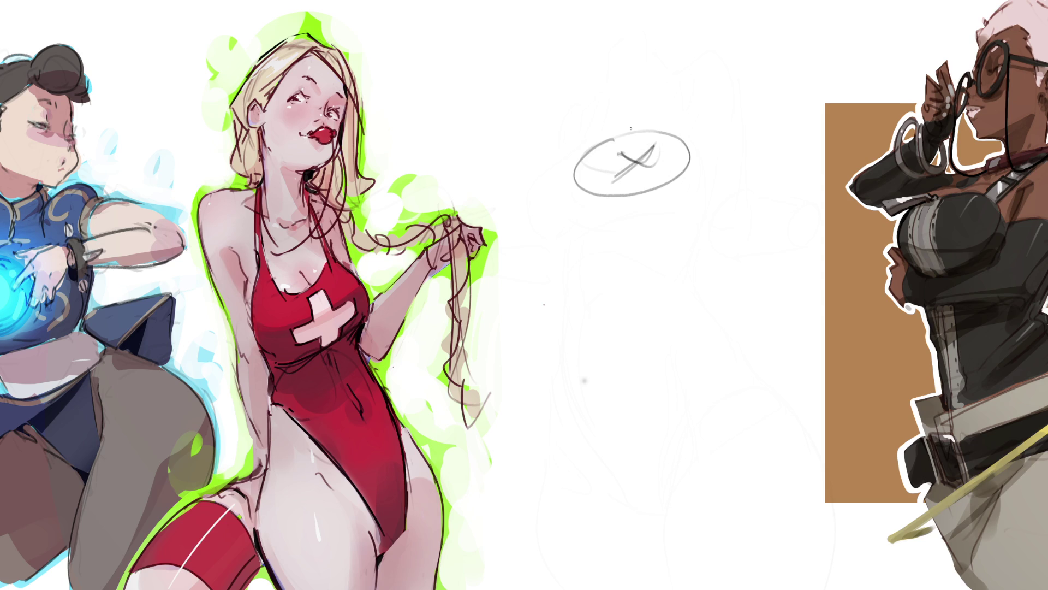
pyautogui.moveTo(629, 132)
pyautogui.mouseDown()
pyautogui.moveTo(575, 158)
pyautogui.moveTo(580, 191)
pyautogui.moveTo(639, 132)
pyautogui.moveTo(677, 130)
pyautogui.moveTo(694, 164)
pyautogui.moveTo(623, 198)
pyautogui.moveTo(644, 203)
pyautogui.moveTo(696, 171)
pyautogui.moveTo(700, 184)
pyautogui.mouseUp()
pyautogui.moveTo(686, 140)
pyautogui.mouseDown()
pyautogui.moveTo(700, 188)
pyautogui.moveTo(689, 223)
pyautogui.mouseUp()
pyautogui.moveTo(703, 170)
pyautogui.mouseDown()
pyautogui.moveTo(712, 194)
pyautogui.moveTo(689, 229)
pyautogui.moveTo(695, 221)
pyautogui.mouseUp()
pyautogui.moveTo(575, 214)
pyautogui.mouseDown()
pyautogui.moveTo(595, 214)
pyautogui.moveTo(606, 231)
pyautogui.mouseUp()
pyautogui.moveTo(695, 193); pyautogui.dragTo(681, 224)
pyautogui.moveTo(602, 243); pyautogui.dragTo(646, 264)
pyautogui.moveTo(687, 225)
pyautogui.mouseDown()
pyautogui.moveTo(657, 272)
pyautogui.moveTo(670, 254)
pyautogui.moveTo(607, 275)
pyautogui.moveTo(642, 283)
pyautogui.mouseUp()
pyautogui.moveTo(583, 245); pyautogui.dragTo(612, 267)
# Build up the shape's left outer edge and wrap curves around its lower rim.
pyautogui.moveTo(574, 151); pyautogui.dragTo(545, 224)
pyautogui.moveTo(566, 176); pyautogui.dragTo(549, 235)
pyautogui.moveTo(547, 195)
pyautogui.mouseDown()
pyautogui.moveTo(537, 233)
pyautogui.moveTo(598, 251)
pyautogui.mouseUp()
pyautogui.moveTo(552, 216)
pyautogui.mouseDown()
pyautogui.moveTo(673, 271)
pyautogui.moveTo(713, 199)
pyautogui.moveTo(693, 241)
pyautogui.mouseUp()
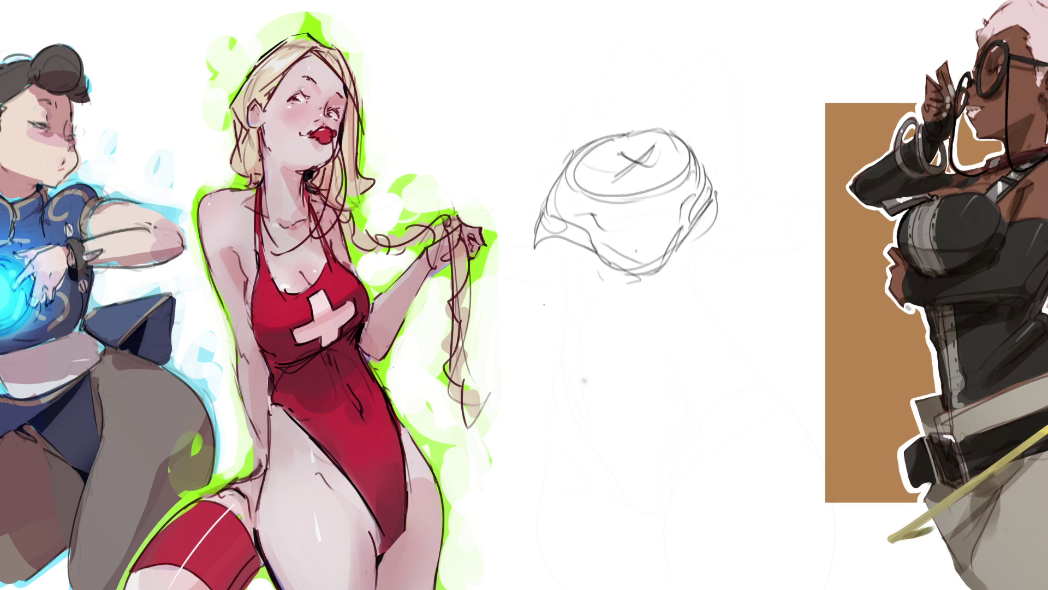
pyautogui.moveTo(573, 153)
pyautogui.mouseDown()
pyautogui.moveTo(523, 232)
pyautogui.moveTo(531, 200)
pyautogui.moveTo(527, 243)
pyautogui.mouseUp()
pyautogui.moveTo(699, 161); pyautogui.dragTo(720, 225)
pyautogui.moveTo(562, 240); pyautogui.dragTo(529, 281)
pyautogui.moveTo(532, 217); pyautogui.dragTo(522, 258)
pyautogui.moveTo(559, 170)
pyautogui.mouseDown()
pyautogui.moveTo(527, 276)
pyautogui.moveTo(523, 260)
pyautogui.moveTo(522, 344)
pyautogui.mouseUp()
pyautogui.moveTo(532, 252); pyautogui.dragTo(571, 426)
pyautogui.moveTo(549, 281); pyautogui.dragTo(533, 363)
pyautogui.moveTo(532, 282)
pyautogui.mouseDown()
pyautogui.moveTo(596, 269)
pyautogui.moveTo(626, 312)
pyautogui.mouseUp()
# Draw the right side curves, right thigh and long right leg line to the bottom.
pyautogui.moveTo(624, 277)
pyautogui.mouseDown()
pyautogui.moveTo(608, 445)
pyautogui.moveTo(642, 427)
pyautogui.mouseUp()
pyautogui.moveTo(674, 265); pyautogui.dragTo(664, 295)
pyautogui.moveTo(680, 240)
pyautogui.mouseDown()
pyautogui.moveTo(687, 308)
pyautogui.moveTo(730, 276)
pyautogui.mouseUp()
pyautogui.moveTo(717, 200)
pyautogui.mouseDown()
pyautogui.moveTo(792, 295)
pyautogui.moveTo(783, 363)
pyautogui.mouseUp()
pyautogui.moveTo(703, 339); pyautogui.dragTo(786, 389)
pyautogui.moveTo(809, 341)
pyautogui.mouseDown()
pyautogui.moveTo(800, 399)
pyautogui.moveTo(772, 407)
pyautogui.mouseUp()
pyautogui.moveTo(814, 367)
pyautogui.mouseDown()
pyautogui.moveTo(803, 404)
pyautogui.moveTo(764, 414)
pyautogui.moveTo(787, 421)
pyautogui.mouseUp()
pyautogui.moveTo(818, 362)
pyautogui.mouseDown()
pyautogui.moveTo(811, 421)
pyautogui.moveTo(764, 423)
pyautogui.mouseUp()
pyautogui.moveTo(767, 413)
pyautogui.mouseDown()
pyautogui.moveTo(855, 543)
pyautogui.moveTo(898, 584)
pyautogui.mouseUp()
pyautogui.moveTo(820, 361); pyautogui.dragTo(899, 589)
# Sketch the lower left leg with a rounded knee and lines down to the bottom.
pyautogui.moveTo(571, 429)
pyautogui.mouseDown()
pyautogui.moveTo(581, 412)
pyautogui.moveTo(606, 452)
pyautogui.mouseUp()
pyautogui.moveTo(617, 411); pyautogui.dragTo(611, 462)
pyautogui.moveTo(610, 462); pyautogui.dragTo(598, 477)
pyautogui.moveTo(571, 431)
pyautogui.mouseDown()
pyautogui.moveTo(618, 466)
pyautogui.moveTo(601, 588)
pyautogui.mouseUp()
pyautogui.moveTo(619, 426); pyautogui.dragTo(617, 519)
pyautogui.moveTo(622, 411)
pyautogui.mouseDown()
pyautogui.moveTo(627, 513)
pyautogui.moveTo(648, 589)
pyautogui.mouseUp()
pyautogui.moveTo(636, 542); pyautogui.dragTo(656, 588)
# Stack spiral torso loops above the hips, then erase the study to faint lines.
pyautogui.moveTo(569, 115)
pyautogui.mouseDown()
pyautogui.moveTo(656, 98)
pyautogui.moveTo(655, 77)
pyautogui.moveTo(601, 115)
pyautogui.moveTo(572, 98)
pyautogui.moveTo(543, 44)
pyautogui.moveTo(677, 55)
pyautogui.mouseUp()
pyautogui.moveTo(678, 91); pyautogui.dragTo(702, 85)
pyautogui.moveTo(546, 5)
pyautogui.mouseDown()
pyautogui.moveTo(519, 60)
pyautogui.moveTo(670, 25)
pyautogui.moveTo(690, 96)
pyautogui.mouseUp()
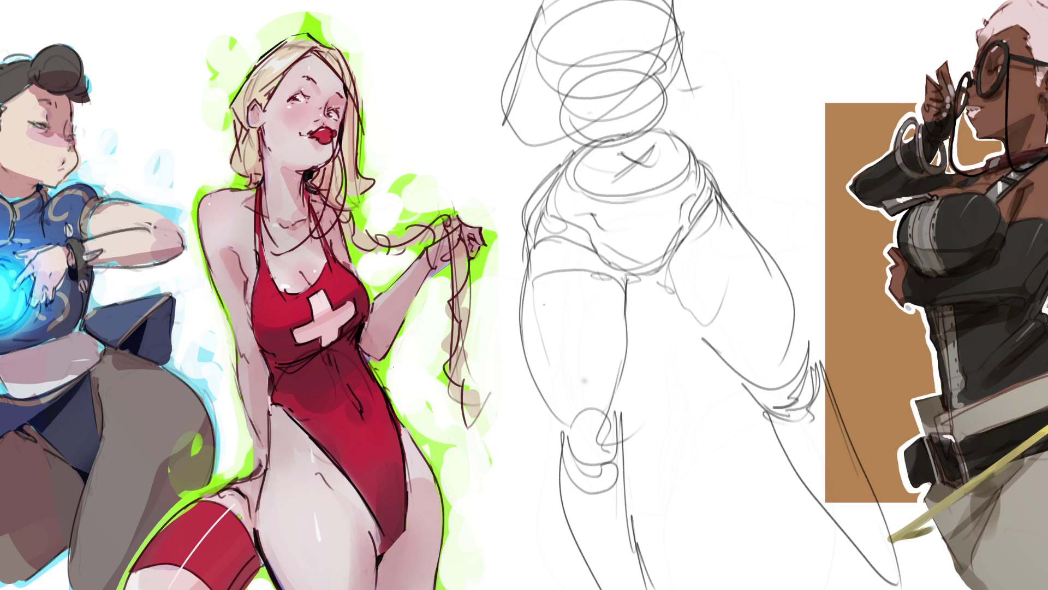
pyautogui.moveTo(707, 230)
pyautogui.mouseDown()
pyautogui.moveTo(595, 33)
pyautogui.moveTo(633, 125)
pyautogui.moveTo(767, 589)
pyautogui.moveTo(764, 382)
pyautogui.moveTo(581, 188)
pyautogui.moveTo(611, 22)
pyautogui.mouseUp()
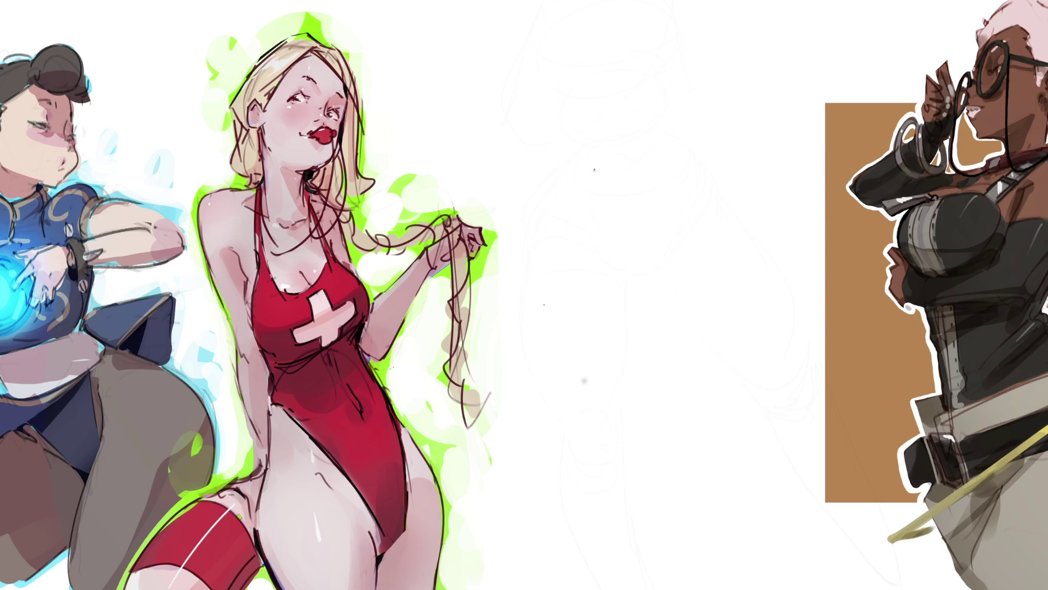
# Sketch a rough torso outline with loose arcs, diagonals and inner curves in the gap.
pyautogui.moveTo(526, 143)
pyautogui.mouseDown()
pyautogui.moveTo(534, 180)
pyautogui.moveTo(557, 124)
pyautogui.moveTo(597, 131)
pyautogui.moveTo(680, 118)
pyautogui.mouseUp()
pyautogui.moveTo(568, 124)
pyautogui.mouseDown()
pyautogui.moveTo(657, 130)
pyautogui.moveTo(707, 115)
pyautogui.moveTo(713, 134)
pyautogui.mouseUp()
pyautogui.moveTo(709, 115); pyautogui.dragTo(731, 159)
pyautogui.moveTo(714, 115); pyautogui.dragTo(759, 185)
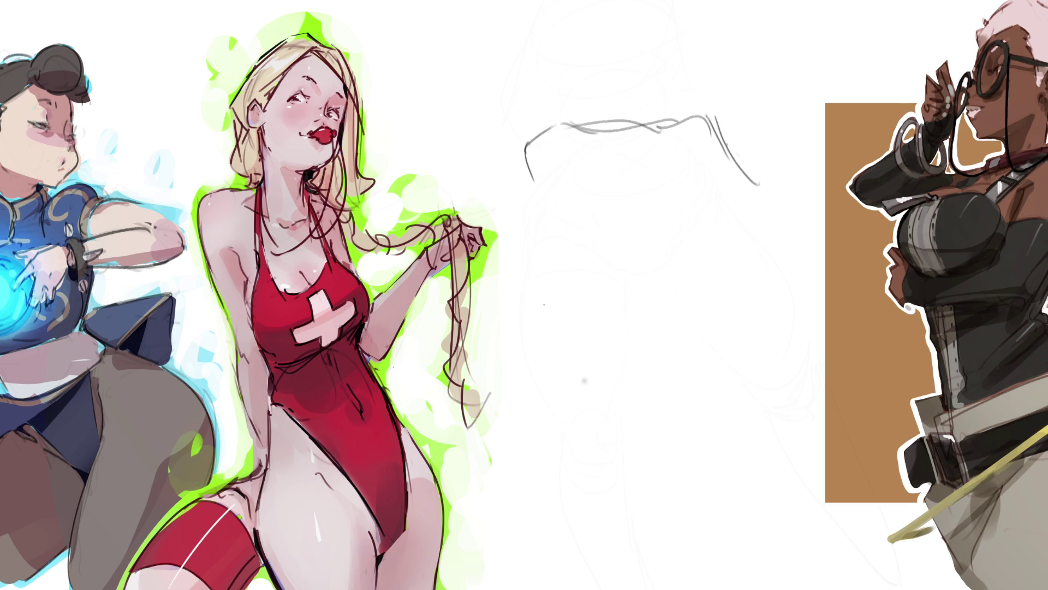
pyautogui.moveTo(710, 126); pyautogui.dragTo(791, 217)
pyautogui.moveTo(741, 162)
pyautogui.mouseDown()
pyautogui.moveTo(759, 178)
pyautogui.moveTo(688, 236)
pyautogui.mouseUp()
pyautogui.moveTo(552, 213); pyautogui.dragTo(553, 228)
pyautogui.moveTo(540, 134); pyautogui.dragTo(542, 259)
pyautogui.moveTo(535, 167)
pyautogui.mouseDown()
pyautogui.moveTo(530, 254)
pyautogui.moveTo(637, 225)
pyautogui.moveTo(686, 238)
pyautogui.mouseUp()
pyautogui.moveTo(614, 155)
pyautogui.mouseDown()
pyautogui.moveTo(642, 184)
pyautogui.moveTo(691, 134)
pyautogui.moveTo(697, 205)
pyautogui.moveTo(721, 218)
pyautogui.moveTo(695, 221)
pyautogui.moveTo(742, 231)
pyautogui.moveTo(715, 246)
pyautogui.mouseUp()
pyautogui.moveTo(536, 219)
pyautogui.mouseDown()
pyautogui.moveTo(532, 249)
pyautogui.moveTo(635, 236)
pyautogui.moveTo(660, 273)
pyautogui.mouseUp()
pyautogui.moveTo(625, 242); pyautogui.dragTo(591, 218)
# Draw a large oval beneath the torso, then erase the sketch to faint grey lines.
pyautogui.moveTo(549, 262)
pyautogui.mouseDown()
pyautogui.moveTo(694, 453)
pyautogui.moveTo(726, 259)
pyautogui.mouseUp()
pyautogui.moveTo(748, 317); pyautogui.dragTo(686, 456)
pyautogui.moveTo(730, 404); pyautogui.dragTo(705, 440)
pyautogui.moveTo(709, 418)
pyautogui.mouseDown()
pyautogui.moveTo(618, 435)
pyautogui.moveTo(538, 295)
pyautogui.moveTo(535, 246)
pyautogui.mouseUp()
pyautogui.moveTo(535, 252)
pyautogui.mouseDown()
pyautogui.moveTo(523, 437)
pyautogui.moveTo(551, 491)
pyautogui.mouseUp()
pyautogui.moveTo(524, 438)
pyautogui.mouseDown()
pyautogui.moveTo(581, 473)
pyautogui.moveTo(722, 444)
pyautogui.mouseUp()
pyautogui.moveTo(722, 444); pyautogui.dragTo(679, 551)
pyautogui.moveTo(583, 589)
pyautogui.mouseDown()
pyautogui.moveTo(712, 501)
pyautogui.moveTo(724, 453)
pyautogui.mouseUp()
pyautogui.moveTo(710, 478); pyautogui.dragTo(753, 425)
pyautogui.moveTo(807, 221); pyautogui.dragTo(849, 341)
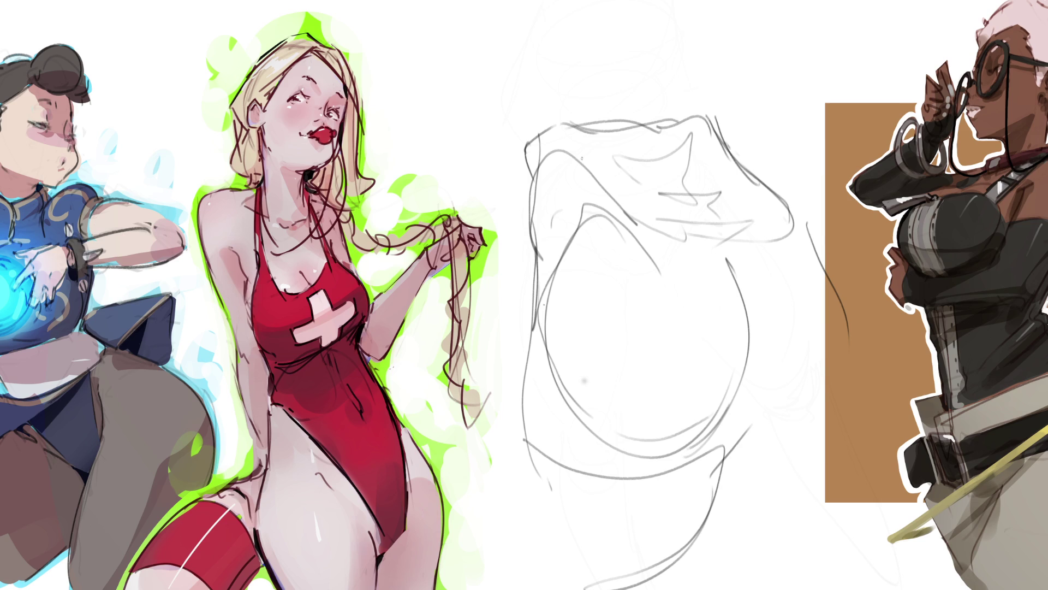
pyautogui.moveTo(480, 23)
pyautogui.mouseDown()
pyautogui.moveTo(573, 327)
pyautogui.moveTo(838, 430)
pyautogui.moveTo(702, 503)
pyautogui.moveTo(672, 152)
pyautogui.moveTo(714, 175)
pyautogui.moveTo(726, 448)
pyautogui.moveTo(597, 467)
pyautogui.moveTo(706, 398)
pyautogui.moveTo(606, 161)
pyautogui.mouseUp()
pyautogui.press('b')
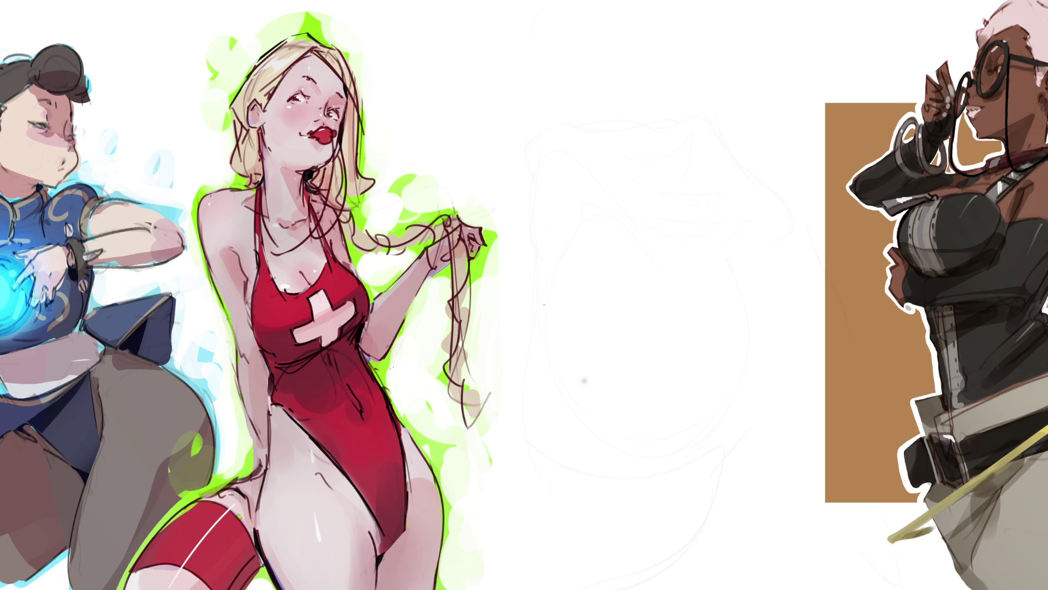
# Sketch a rough head outline with arcs and strokes across its top edge.
pyautogui.moveTo(578, 278)
pyautogui.mouseDown()
pyautogui.moveTo(633, 240)
pyautogui.moveTo(696, 259)
pyautogui.moveTo(641, 243)
pyautogui.moveTo(584, 191)
pyautogui.moveTo(600, 158)
pyautogui.moveTo(675, 111)
pyautogui.moveTo(727, 125)
pyautogui.moveTo(696, 174)
pyautogui.moveTo(716, 194)
pyautogui.moveTo(738, 162)
pyautogui.moveTo(680, 164)
pyautogui.moveTo(729, 170)
pyautogui.moveTo(704, 263)
pyautogui.mouseUp()
pyautogui.moveTo(724, 186); pyautogui.dragTo(695, 269)
pyautogui.moveTo(680, 261); pyautogui.dragTo(621, 266)
pyautogui.moveTo(623, 131)
pyautogui.mouseDown()
pyautogui.moveTo(576, 238)
pyautogui.moveTo(569, 288)
pyautogui.mouseUp()
pyautogui.moveTo(632, 127)
pyautogui.mouseDown()
pyautogui.moveTo(573, 221)
pyautogui.moveTo(588, 154)
pyautogui.moveTo(562, 284)
pyautogui.mouseUp()
pyautogui.moveTo(601, 146); pyautogui.dragTo(683, 92)
pyautogui.moveTo(621, 139); pyautogui.dragTo(708, 98)
pyautogui.moveTo(706, 118); pyautogui.dragTo(742, 102)
pyautogui.moveTo(670, 124)
pyautogui.mouseDown()
pyautogui.moveTo(736, 169)
pyautogui.moveTo(700, 182)
pyautogui.mouseUp()
pyautogui.moveTo(646, 144); pyautogui.dragTo(654, 156)
pyautogui.moveTo(621, 126); pyautogui.dragTo(655, 106)
pyautogui.moveTo(664, 107); pyautogui.dragTo(684, 102)
pyautogui.moveTo(640, 116)
pyautogui.mouseDown()
pyautogui.moveTo(590, 146)
pyautogui.moveTo(626, 117)
pyautogui.mouseUp()
# Add an ear-like loop at the top left and long lines down the head's left side.
pyautogui.moveTo(629, 58); pyautogui.dragTo(610, 134)
pyautogui.moveTo(609, 134)
pyautogui.mouseDown()
pyautogui.moveTo(636, 68)
pyautogui.moveTo(674, 57)
pyautogui.moveTo(678, 110)
pyautogui.moveTo(583, 146)
pyautogui.mouseUp()
pyautogui.moveTo(615, 115)
pyautogui.mouseDown()
pyautogui.moveTo(573, 160)
pyautogui.moveTo(586, 143)
pyautogui.mouseUp()
pyautogui.moveTo(580, 139)
pyautogui.mouseDown()
pyautogui.moveTo(564, 152)
pyautogui.moveTo(562, 198)
pyautogui.moveTo(575, 163)
pyautogui.mouseUp()
pyautogui.moveTo(579, 157); pyautogui.dragTo(696, 101)
pyautogui.moveTo(627, 157); pyautogui.dragTo(672, 121)
pyautogui.moveTo(596, 154); pyautogui.dragTo(575, 175)
pyautogui.moveTo(583, 154)
pyautogui.mouseDown()
pyautogui.moveTo(560, 207)
pyautogui.moveTo(550, 295)
pyautogui.moveTo(686, 259)
pyautogui.moveTo(701, 266)
pyautogui.mouseUp()
# Draw the jaw, chin and neck below the head, then lower opacity and enlarge the brush.
pyautogui.moveTo(699, 267)
pyautogui.mouseDown()
pyautogui.moveTo(603, 315)
pyautogui.moveTo(626, 315)
pyautogui.moveTo(634, 335)
pyautogui.moveTo(563, 335)
pyautogui.mouseUp()
pyautogui.moveTo(563, 335)
pyautogui.mouseDown()
pyautogui.moveTo(596, 399)
pyautogui.moveTo(676, 306)
pyautogui.mouseUp()
pyautogui.moveTo(676, 306)
pyautogui.mouseDown()
pyautogui.moveTo(691, 376)
pyautogui.moveTo(624, 418)
pyautogui.mouseUp()
pyautogui.moveTo(623, 418)
pyautogui.mouseDown()
pyautogui.moveTo(580, 334)
pyautogui.moveTo(716, 182)
pyautogui.moveTo(748, 115)
pyautogui.moveTo(722, 120)
pyautogui.mouseUp()
pyautogui.moveTo(628, 103)
pyautogui.mouseDown()
pyautogui.moveTo(625, 63)
pyautogui.moveTo(599, 45)
pyautogui.moveTo(683, 55)
pyautogui.mouseUp()
pyautogui.moveTo(690, 48)
pyautogui.mouseDown()
pyautogui.moveTo(677, 87)
pyautogui.moveTo(689, 36)
pyautogui.moveTo(722, 26)
pyautogui.mouseUp()
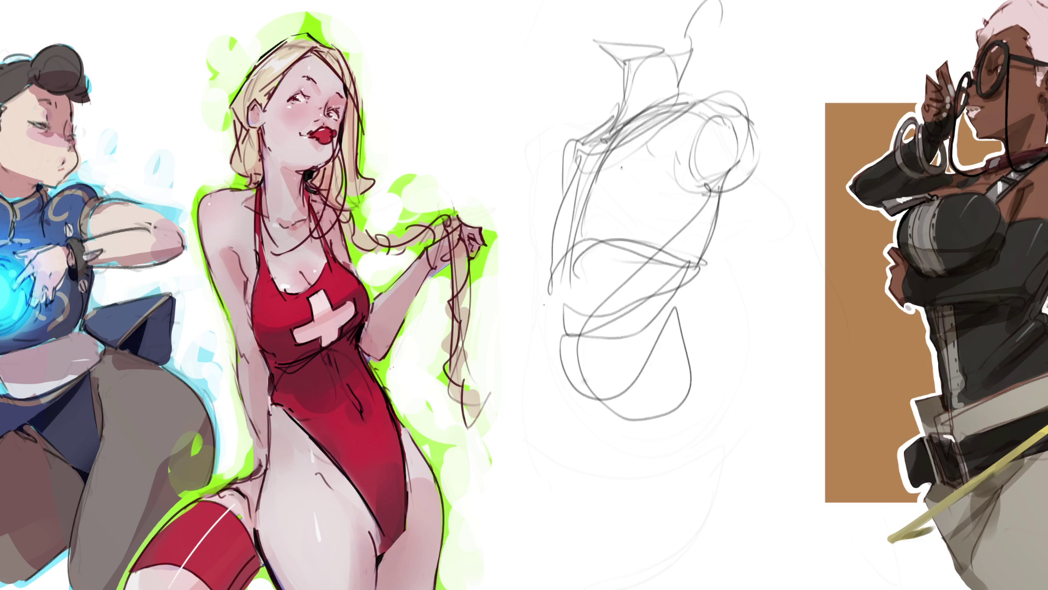
pyautogui.press('5')
pyautogui.press(']')
pyautogui.press(']')
pyautogui.press(']')
# Fade the remaining head strokes, then sketch a new head circle with an ear.
pyautogui.moveTo(639, 350)
pyautogui.mouseDown()
pyautogui.moveTo(643, 106)
pyautogui.moveTo(624, 397)
pyautogui.mouseUp()
pyautogui.press('e')
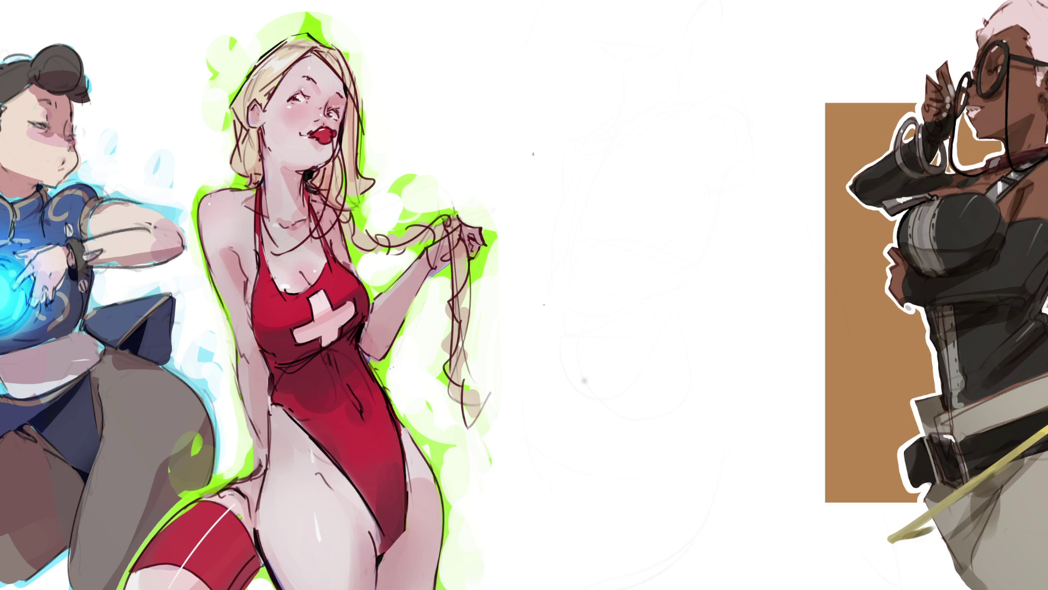
pyautogui.moveTo(560, 137)
pyautogui.mouseDown()
pyautogui.moveTo(521, 119)
pyautogui.moveTo(489, 160)
pyautogui.mouseUp()
pyautogui.moveTo(482, 225)
pyautogui.mouseDown()
pyautogui.moveTo(524, 131)
pyautogui.moveTo(601, 161)
pyautogui.mouseUp()
pyautogui.moveTo(556, 133)
pyautogui.mouseDown()
pyautogui.moveTo(479, 229)
pyautogui.moveTo(527, 283)
pyautogui.moveTo(611, 295)
pyautogui.moveTo(656, 210)
pyautogui.moveTo(602, 223)
pyautogui.moveTo(606, 238)
pyautogui.moveTo(644, 194)
pyautogui.mouseUp()
pyautogui.moveTo(644, 194)
pyautogui.mouseDown()
pyautogui.moveTo(688, 203)
pyautogui.moveTo(682, 243)
pyautogui.mouseUp()
pyautogui.moveTo(645, 257); pyautogui.dragTo(658, 257)
# Add curves and sweeping loops down to the right, then fade the loose sketch to faint lines.
pyautogui.moveTo(698, 214)
pyautogui.mouseDown()
pyautogui.moveTo(691, 266)
pyautogui.moveTo(658, 273)
pyautogui.moveTo(640, 290)
pyautogui.moveTo(642, 306)
pyautogui.mouseUp()
pyautogui.moveTo(625, 257)
pyautogui.mouseDown()
pyautogui.moveTo(704, 232)
pyautogui.moveTo(650, 310)
pyautogui.moveTo(601, 319)
pyautogui.mouseUp()
pyautogui.moveTo(623, 292)
pyautogui.mouseDown()
pyautogui.moveTo(628, 327)
pyautogui.moveTo(729, 409)
pyautogui.moveTo(718, 279)
pyautogui.mouseUp()
pyautogui.moveTo(705, 221)
pyautogui.mouseDown()
pyautogui.moveTo(752, 335)
pyautogui.moveTo(649, 382)
pyautogui.moveTo(808, 480)
pyautogui.mouseUp()
pyautogui.moveTo(732, 273)
pyautogui.mouseDown()
pyautogui.moveTo(885, 540)
pyautogui.moveTo(792, 393)
pyautogui.mouseUp()
pyautogui.moveTo(759, 240)
pyautogui.mouseDown()
pyautogui.moveTo(769, 274)
pyautogui.moveTo(778, 259)
pyautogui.moveTo(750, 270)
pyautogui.moveTo(792, 218)
pyautogui.moveTo(749, 280)
pyautogui.moveTo(808, 208)
pyautogui.moveTo(879, 379)
pyautogui.mouseUp()
pyautogui.moveTo(764, 306); pyautogui.dragTo(873, 448)
pyautogui.moveTo(904, 371)
pyautogui.mouseDown()
pyautogui.moveTo(805, 254)
pyautogui.moveTo(704, 191)
pyautogui.moveTo(622, 110)
pyautogui.moveTo(647, 96)
pyautogui.moveTo(687, 118)
pyautogui.moveTo(751, 200)
pyautogui.moveTo(775, 191)
pyautogui.moveTo(463, 111)
pyautogui.moveTo(525, 123)
pyautogui.moveTo(690, 96)
pyautogui.mouseUp()
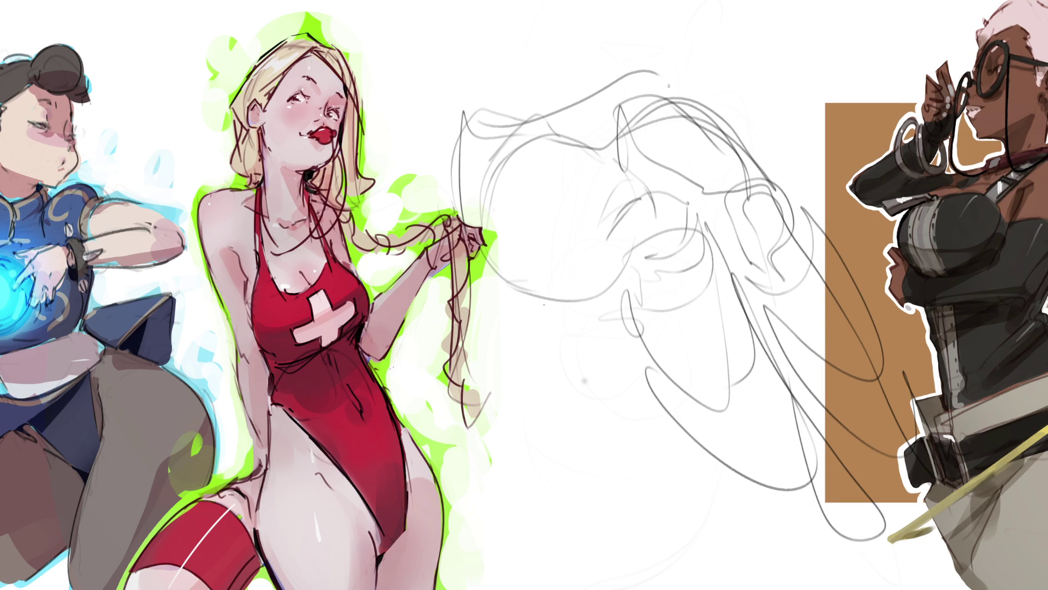
pyautogui.moveTo(633, 137)
pyautogui.mouseDown()
pyautogui.moveTo(819, 524)
pyautogui.moveTo(582, 213)
pyautogui.moveTo(842, 339)
pyautogui.moveTo(787, 528)
pyautogui.mouseUp()
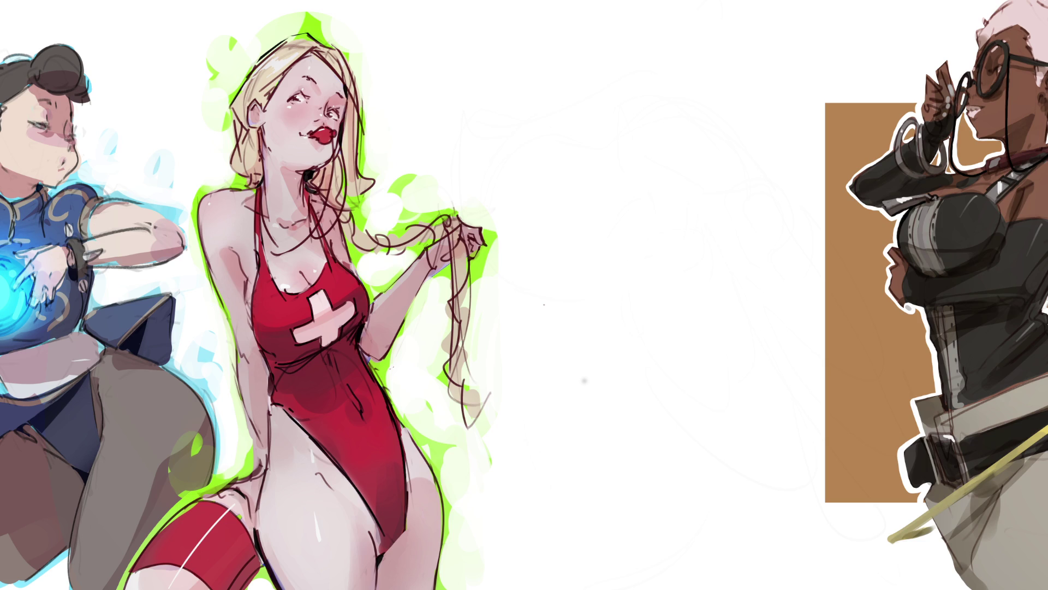
# Outline the heel, arch, instep and long sole of a side-view foot.
pyautogui.moveTo(511, 58)
pyautogui.mouseDown()
pyautogui.moveTo(518, 103)
pyautogui.moveTo(563, 116)
pyautogui.mouseUp()
pyautogui.moveTo(517, 58); pyautogui.dragTo(519, 145)
pyautogui.moveTo(528, 101)
pyautogui.mouseDown()
pyautogui.moveTo(523, 151)
pyautogui.moveTo(551, 136)
pyautogui.mouseUp()
pyautogui.moveTo(568, 54); pyautogui.dragTo(570, 163)
pyautogui.moveTo(567, 110); pyautogui.dragTo(621, 182)
pyautogui.moveTo(573, 142); pyautogui.dragTo(634, 192)
pyautogui.moveTo(566, 112)
pyautogui.mouseDown()
pyautogui.moveTo(564, 158)
pyautogui.moveTo(541, 189)
pyautogui.mouseUp()
pyautogui.moveTo(558, 139)
pyautogui.mouseDown()
pyautogui.moveTo(571, 217)
pyautogui.moveTo(551, 223)
pyautogui.moveTo(599, 222)
pyautogui.mouseUp()
pyautogui.moveTo(529, 184); pyautogui.dragTo(573, 217)
pyautogui.moveTo(520, 128)
pyautogui.mouseDown()
pyautogui.moveTo(505, 191)
pyautogui.moveTo(513, 217)
pyautogui.moveTo(593, 219)
pyautogui.mouseUp()
pyautogui.moveTo(539, 217); pyautogui.dragTo(672, 218)
# Add the toes and redraw the top of the foot with ankle lines.
pyautogui.moveTo(610, 168); pyautogui.dragTo(674, 188)
pyautogui.moveTo(598, 143); pyautogui.dragTo(679, 203)
pyautogui.moveTo(677, 204)
pyautogui.mouseDown()
pyautogui.moveTo(651, 214)
pyautogui.moveTo(679, 198)
pyautogui.moveTo(689, 209)
pyautogui.mouseUp()
pyautogui.moveTo(687, 207); pyautogui.dragTo(700, 213)
pyautogui.moveTo(701, 197); pyautogui.dragTo(715, 211)
pyautogui.moveTo(691, 186)
pyautogui.mouseDown()
pyautogui.moveTo(712, 183)
pyautogui.moveTo(721, 207)
pyautogui.moveTo(746, 189)
pyautogui.moveTo(757, 210)
pyautogui.mouseUp()
pyautogui.moveTo(751, 211); pyautogui.dragTo(705, 219)
pyautogui.moveTo(678, 229)
pyautogui.mouseDown()
pyautogui.moveTo(732, 216)
pyautogui.moveTo(740, 194)
pyautogui.moveTo(749, 218)
pyautogui.moveTo(622, 155)
pyautogui.mouseUp()
pyautogui.moveTo(568, 79); pyautogui.dragTo(578, 117)
pyautogui.moveTo(558, 11)
pyautogui.mouseDown()
pyautogui.moveTo(588, 134)
pyautogui.moveTo(667, 184)
pyautogui.mouseUp()
pyautogui.moveTo(667, 183); pyautogui.dragTo(642, 224)
pyautogui.moveTo(659, 189)
pyautogui.mouseDown()
pyautogui.moveTo(701, 185)
pyautogui.moveTo(704, 202)
pyautogui.mouseUp()
pyautogui.moveTo(705, 187)
pyautogui.mouseDown()
pyautogui.moveTo(711, 200)
pyautogui.moveTo(741, 185)
pyautogui.mouseUp()
pyautogui.moveTo(743, 188); pyautogui.dragTo(729, 214)
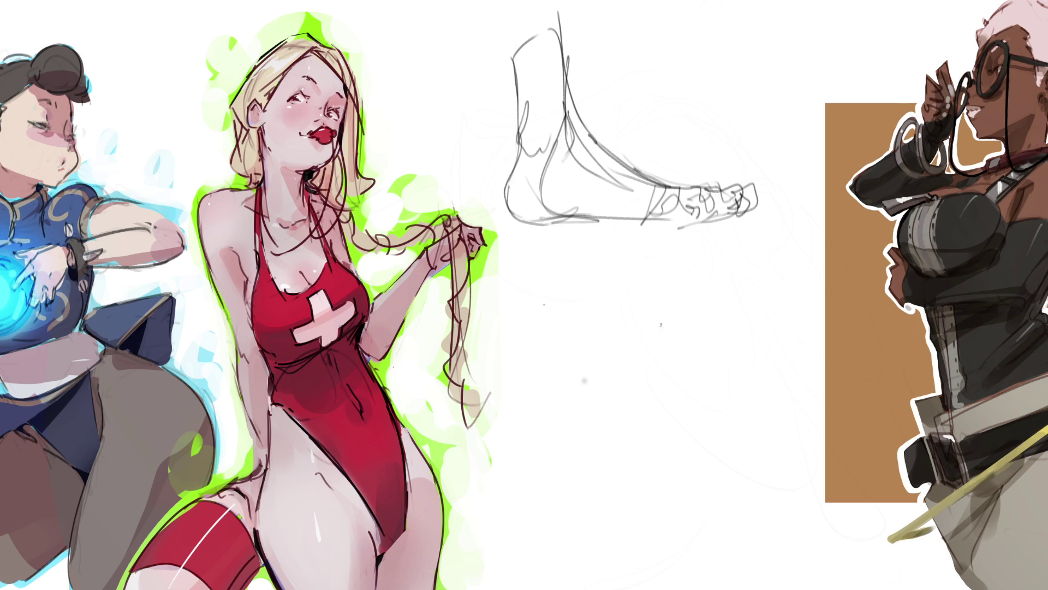
# Sketch an elongated lower-leg shape beneath the foot, extending it down to a rounded base.
pyautogui.moveTo(647, 275)
pyautogui.mouseDown()
pyautogui.moveTo(657, 355)
pyautogui.moveTo(676, 242)
pyautogui.moveTo(708, 375)
pyautogui.mouseUp()
pyautogui.moveTo(643, 255); pyautogui.dragTo(648, 296)
pyautogui.moveTo(648, 298); pyautogui.dragTo(684, 401)
pyautogui.moveTo(702, 262)
pyautogui.mouseDown()
pyautogui.moveTo(707, 311)
pyautogui.moveTo(687, 392)
pyautogui.mouseUp()
pyautogui.moveTo(648, 298); pyautogui.dragTo(643, 380)
pyautogui.moveTo(649, 289)
pyautogui.mouseDown()
pyautogui.moveTo(654, 278)
pyautogui.moveTo(658, 404)
pyautogui.mouseUp()
pyautogui.moveTo(648, 359); pyautogui.dragTo(701, 434)
pyautogui.moveTo(707, 350); pyautogui.dragTo(701, 434)
pyautogui.moveTo(707, 330); pyautogui.dragTo(726, 453)
pyautogui.moveTo(711, 357); pyautogui.dragTo(732, 518)
pyautogui.moveTo(662, 372)
pyautogui.mouseDown()
pyautogui.moveTo(673, 547)
pyautogui.moveTo(736, 565)
pyautogui.moveTo(682, 574)
pyautogui.mouseUp()
pyautogui.moveTo(665, 527)
pyautogui.mouseDown()
pyautogui.moveTo(685, 578)
pyautogui.moveTo(737, 570)
pyautogui.mouseUp()
pyautogui.moveTo(740, 532)
pyautogui.mouseDown()
pyautogui.moveTo(722, 581)
pyautogui.moveTo(642, 573)
pyautogui.moveTo(671, 586)
pyautogui.moveTo(742, 575)
pyautogui.moveTo(747, 561)
pyautogui.mouseUp()
# Reinforce the leg's left and right sides and add an ankle and knee oval.
pyautogui.moveTo(715, 355); pyautogui.dragTo(724, 402)
pyautogui.moveTo(651, 355); pyautogui.dragTo(667, 467)
pyautogui.moveTo(651, 401); pyautogui.dragTo(675, 488)
pyautogui.moveTo(712, 369); pyautogui.dragTo(746, 556)
pyautogui.moveTo(739, 493)
pyautogui.mouseDown()
pyautogui.moveTo(726, 585)
pyautogui.moveTo(757, 585)
pyautogui.mouseUp()
pyautogui.moveTo(655, 588)
pyautogui.mouseDown()
pyautogui.moveTo(668, 528)
pyautogui.moveTo(703, 580)
pyautogui.moveTo(753, 568)
pyautogui.moveTo(716, 573)
pyautogui.mouseUp()
pyautogui.moveTo(685, 538); pyautogui.dragTo(663, 450)
pyautogui.moveTo(714, 391); pyautogui.dragTo(722, 546)
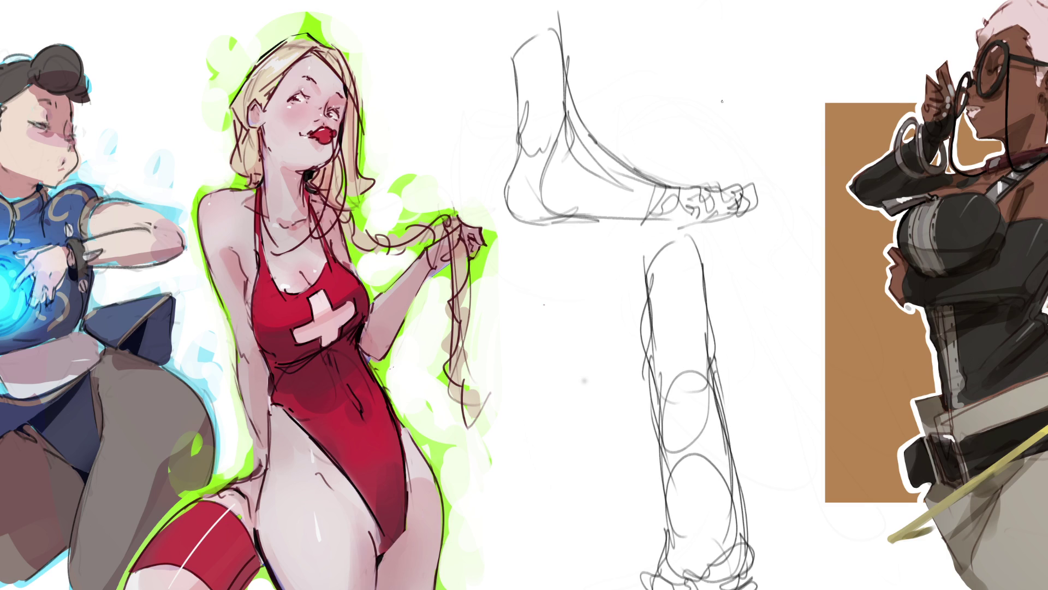
# Scale the foot and leg sketch down with Free Transform (Ctrl+T) and erase it to light grey.
pyautogui.hotkey('ctrl', 't')
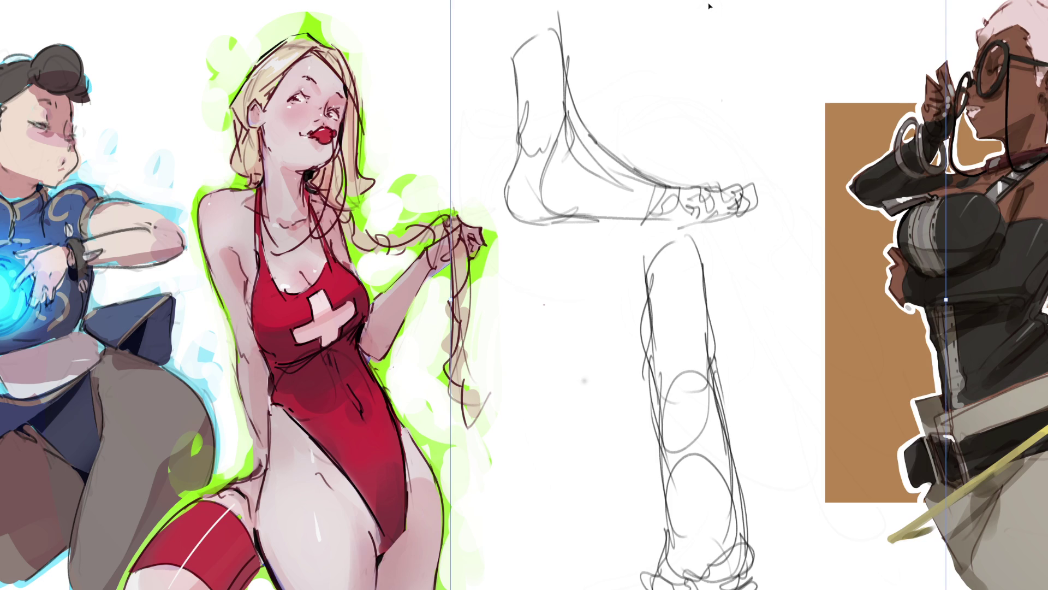
pyautogui.moveTo(700, 1)
pyautogui.mouseDown()
pyautogui.moveTo(732, 227)
pyautogui.moveTo(679, 300)
pyautogui.moveTo(628, 264)
pyautogui.mouseUp()
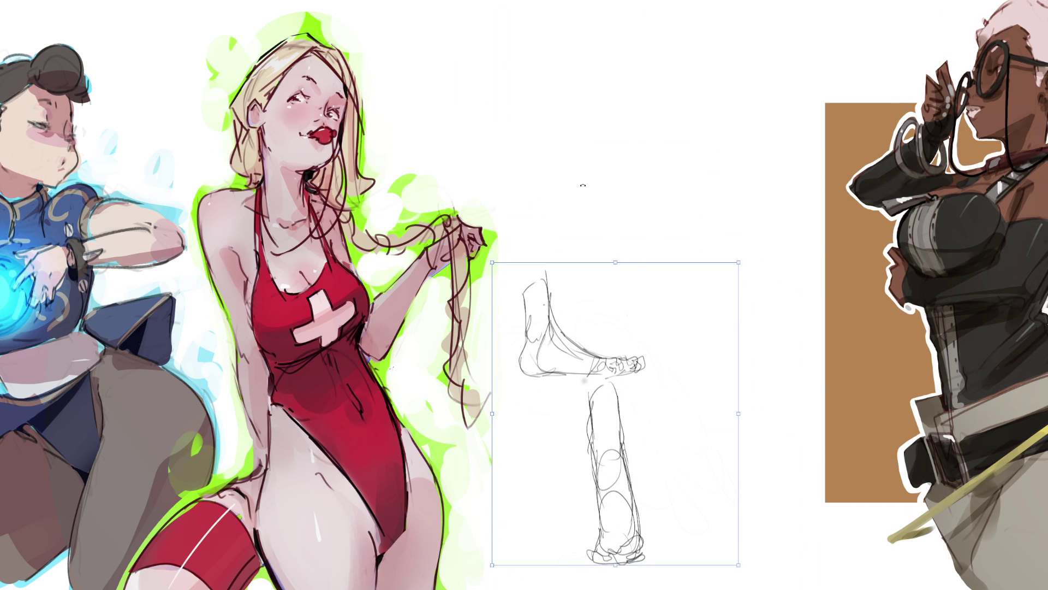
pyautogui.press('Return')
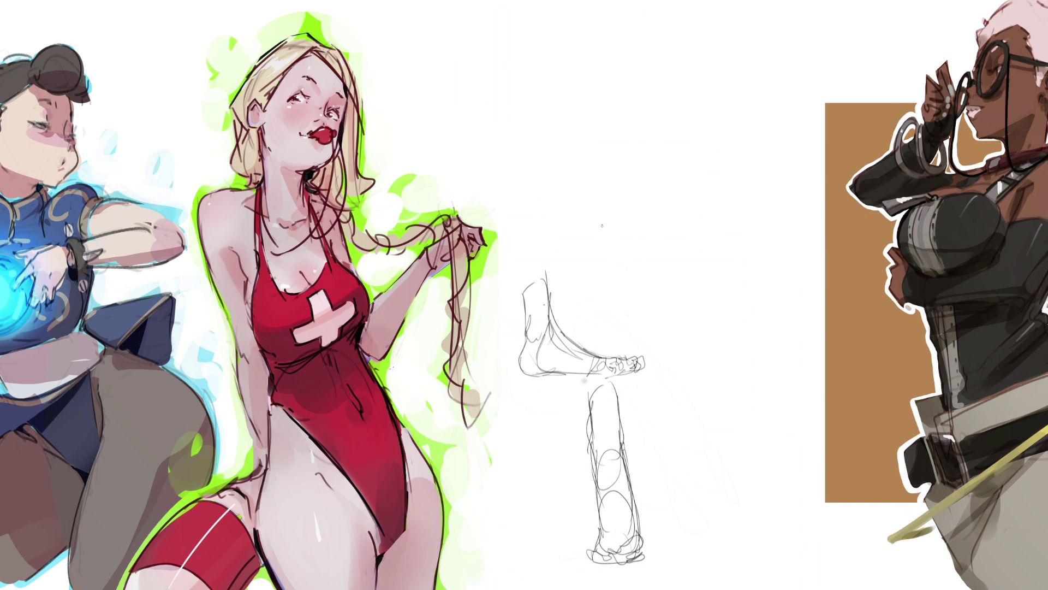
pyautogui.moveTo(597, 183)
pyautogui.mouseDown()
pyautogui.moveTo(564, 224)
pyautogui.moveTo(569, 461)
pyautogui.moveTo(596, 334)
pyautogui.mouseUp()
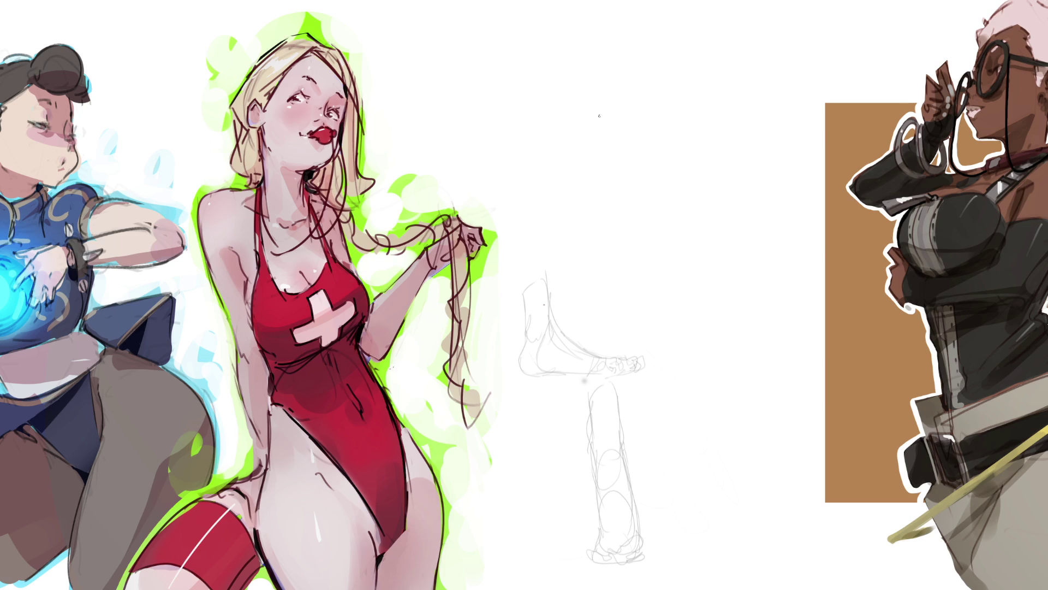
# Sketch a front-facing foot with a hook curve and toe squiggles, undoing a stray arc.
pyautogui.moveTo(599, 105); pyautogui.dragTo(627, 125)
pyautogui.moveTo(625, 113)
pyautogui.mouseDown()
pyautogui.moveTo(620, 126)
pyautogui.moveTo(589, 126)
pyautogui.moveTo(567, 140)
pyautogui.moveTo(608, 134)
pyautogui.moveTo(633, 152)
pyautogui.mouseUp()
pyautogui.moveTo(642, 128)
pyautogui.mouseDown()
pyautogui.moveTo(633, 154)
pyautogui.moveTo(649, 159)
pyautogui.moveTo(627, 168)
pyautogui.moveTo(654, 159)
pyautogui.mouseUp()
pyautogui.hotkey('ctrl', 'z')
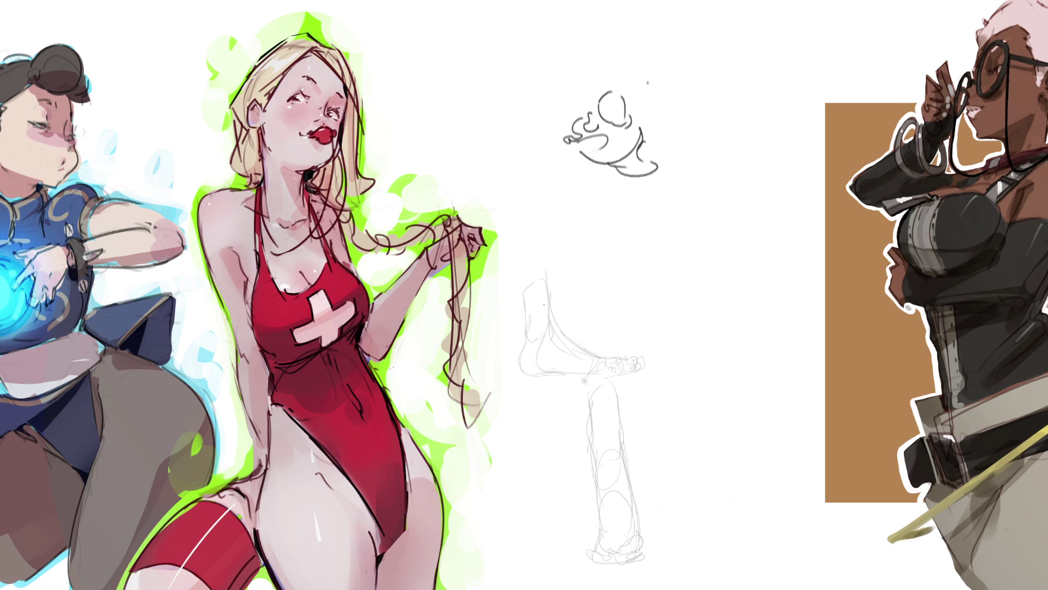
# Outline the heel and right edge, redo the rising leg lines, and begin a sole-view foot.
pyautogui.moveTo(625, 110)
pyautogui.mouseDown()
pyautogui.moveTo(645, 116)
pyautogui.moveTo(647, 134)
pyautogui.mouseUp()
pyautogui.moveTo(646, 92); pyautogui.dragTo(659, 164)
pyautogui.moveTo(606, 38)
pyautogui.mouseDown()
pyautogui.moveTo(611, 90)
pyautogui.moveTo(627, 28)
pyautogui.moveTo(622, 97)
pyautogui.moveTo(648, 71)
pyautogui.mouseUp()
pyautogui.hotkey('ctrl', 'z')
pyautogui.hotkey('ctrl', 'z')
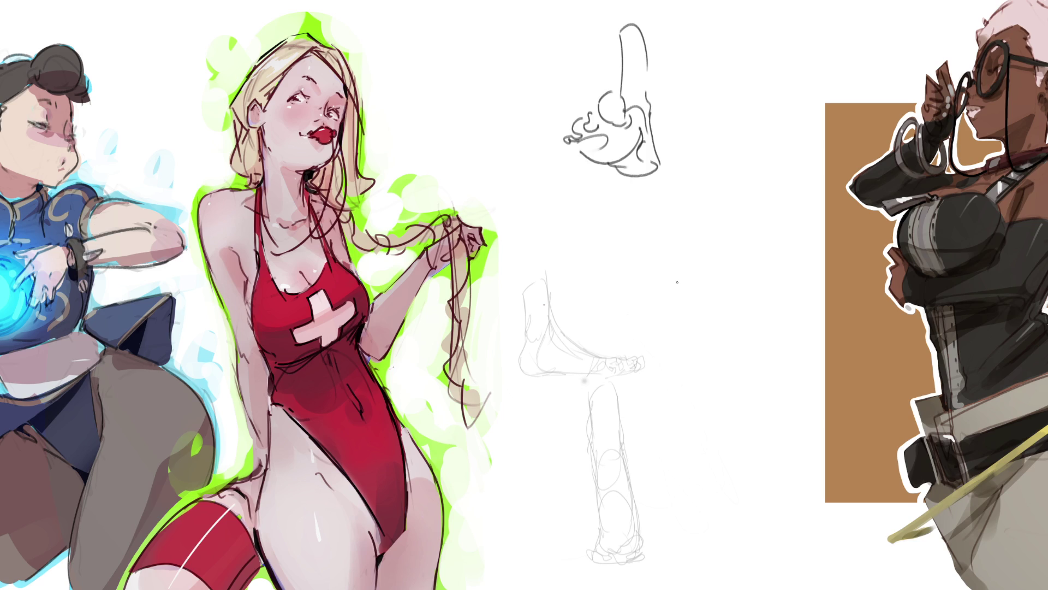
pyautogui.moveTo(675, 281)
pyautogui.mouseDown()
pyautogui.moveTo(686, 287)
pyautogui.moveTo(672, 317)
pyautogui.moveTo(694, 285)
pyautogui.moveTo(728, 284)
pyautogui.moveTo(731, 338)
pyautogui.mouseUp()
# Extend the sole-view foot, mark the heel with a circled X, and draw a row of toes.
pyautogui.moveTo(675, 320); pyautogui.dragTo(711, 421)
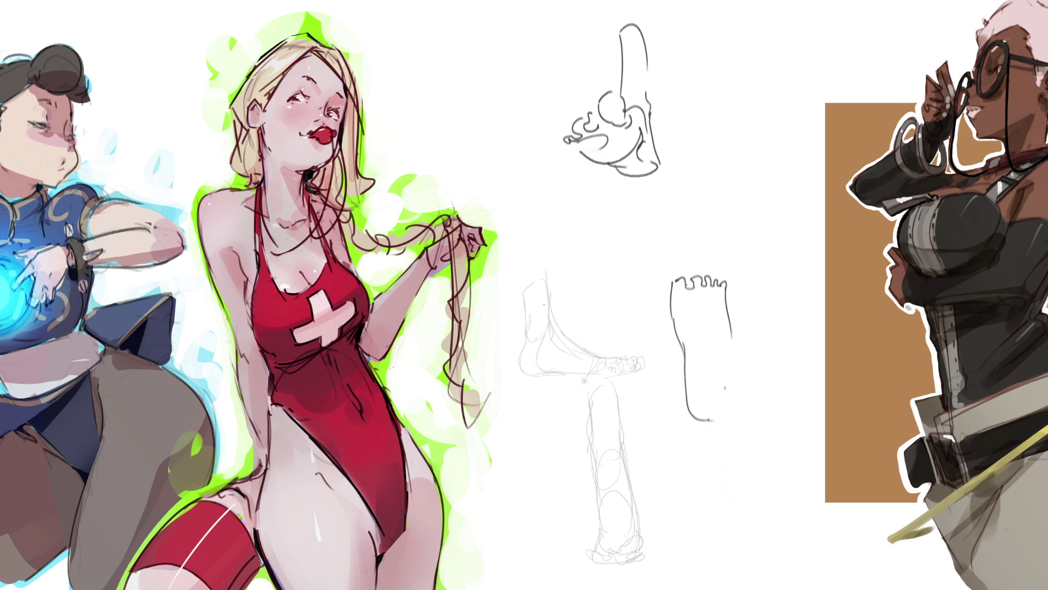
pyautogui.moveTo(735, 369)
pyautogui.mouseDown()
pyautogui.moveTo(714, 415)
pyautogui.moveTo(732, 371)
pyautogui.moveTo(740, 404)
pyautogui.moveTo(710, 401)
pyautogui.moveTo(735, 366)
pyautogui.mouseUp()
pyautogui.moveTo(669, 266); pyautogui.dragTo(682, 265)
pyautogui.moveTo(687, 265); pyautogui.dragTo(707, 264)
pyautogui.moveTo(708, 266); pyautogui.dragTo(723, 265)
# Lasso the toes and move them down onto the top of the foot with Free Transform.
pyautogui.press('l')
pyautogui.moveTo(769, 248)
pyautogui.mouseDown()
pyautogui.moveTo(625, 257)
pyautogui.moveTo(750, 278)
pyautogui.moveTo(746, 249)
pyautogui.moveTo(747, 280)
pyautogui.moveTo(751, 244)
pyautogui.moveTo(752, 281)
pyautogui.moveTo(745, 148)
pyautogui.moveTo(750, 275)
pyautogui.mouseUp()
pyautogui.hotkey('ctrl', 't')
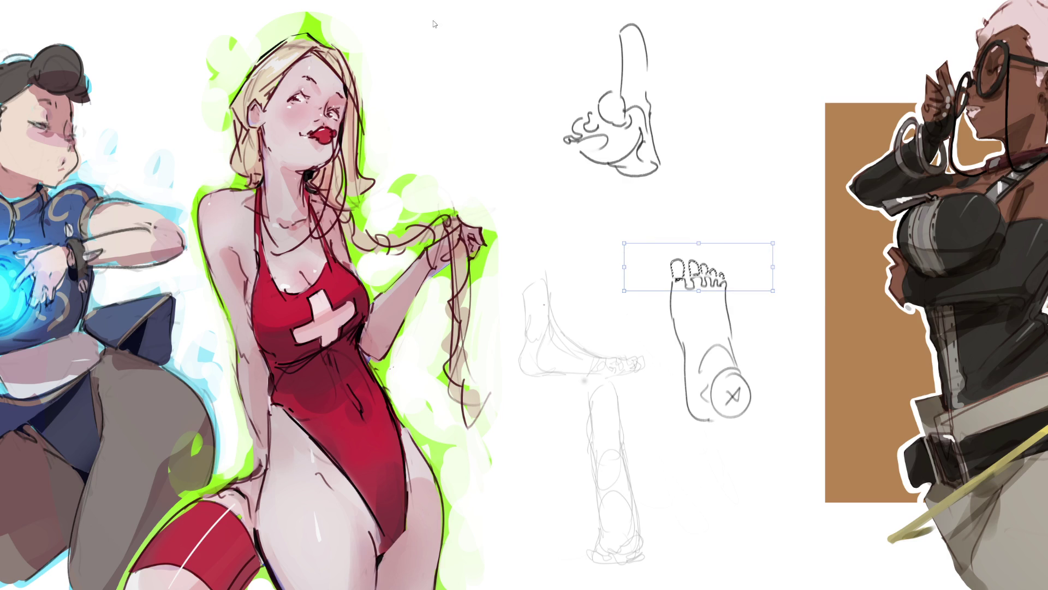
pyautogui.press('Return')
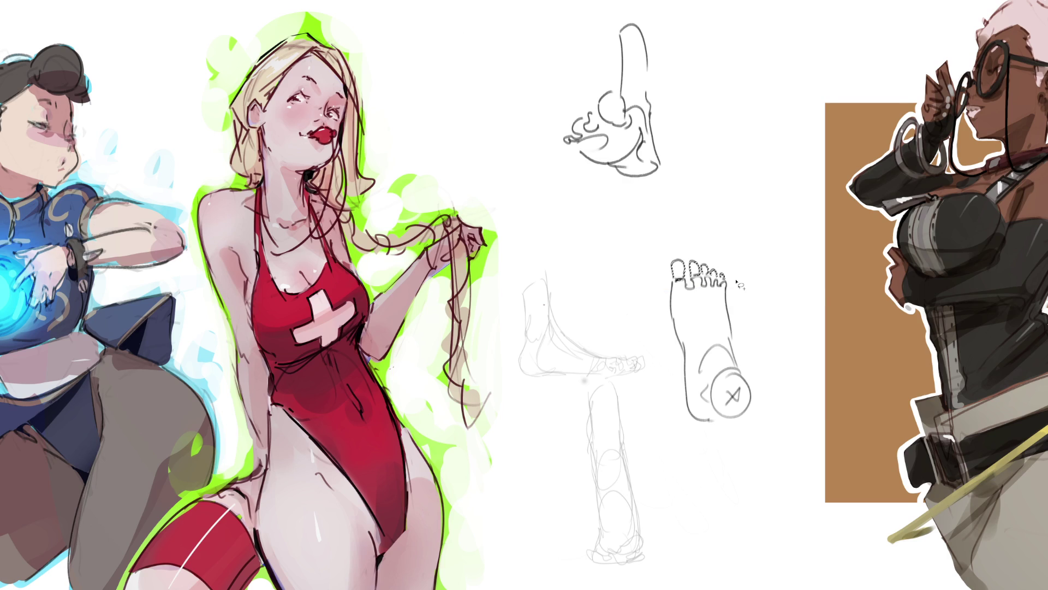
# Deselect the toes, then sketch a circle-topped leg extending down into a foot with a heel.
pyautogui.hotkey('ctrl', 'd')
pyautogui.press('b')
pyautogui.moveTo(703, 102)
pyautogui.mouseDown()
pyautogui.moveTo(736, 92)
pyautogui.moveTo(701, 101)
pyautogui.moveTo(719, 103)
pyautogui.moveTo(707, 131)
pyautogui.moveTo(720, 150)
pyautogui.mouseUp()
pyautogui.moveTo(740, 85)
pyautogui.mouseDown()
pyautogui.moveTo(746, 139)
pyautogui.moveTo(721, 195)
pyautogui.moveTo(733, 207)
pyautogui.mouseUp()
pyautogui.moveTo(752, 142); pyautogui.dragTo(790, 226)
pyautogui.moveTo(731, 211); pyautogui.dragTo(792, 247)
pyautogui.moveTo(793, 207)
pyautogui.mouseDown()
pyautogui.moveTo(800, 232)
pyautogui.moveTo(750, 247)
pyautogui.moveTo(763, 259)
pyautogui.moveTo(813, 231)
pyautogui.mouseUp()
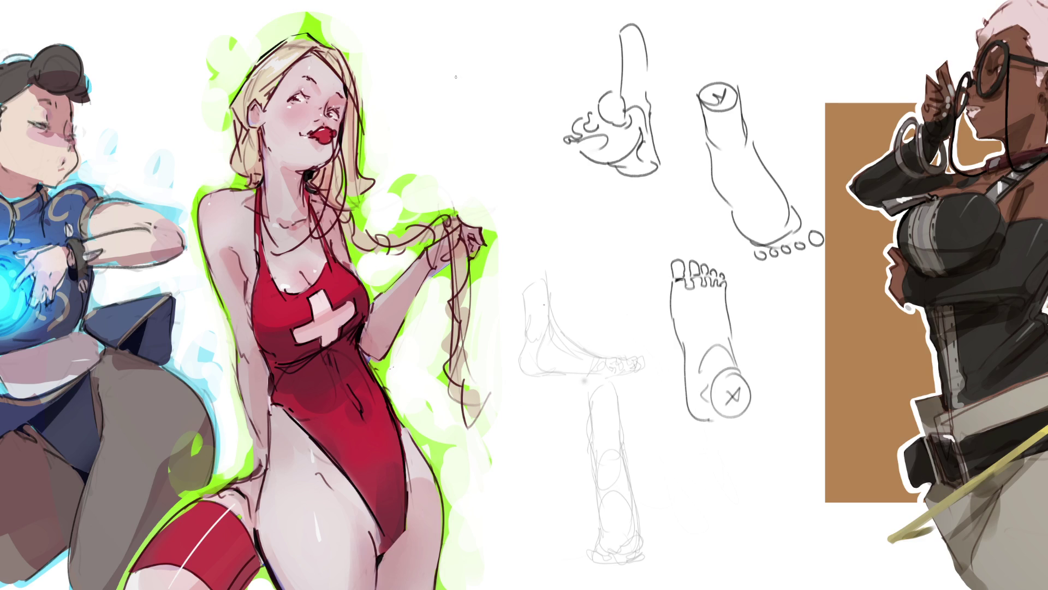
# Sketch a pointed foot at top left with instep, sole, shin line and ankle.
pyautogui.moveTo(508, 55)
pyautogui.mouseDown()
pyautogui.moveTo(527, 90)
pyautogui.moveTo(547, 91)
pyautogui.mouseUp()
pyautogui.moveTo(499, 58); pyautogui.dragTo(502, 151)
pyautogui.moveTo(503, 59)
pyautogui.mouseDown()
pyautogui.moveTo(525, 156)
pyautogui.moveTo(485, 176)
pyautogui.mouseUp()
pyautogui.moveTo(496, 178)
pyautogui.mouseDown()
pyautogui.moveTo(530, 160)
pyautogui.moveTo(463, 180)
pyautogui.mouseUp()
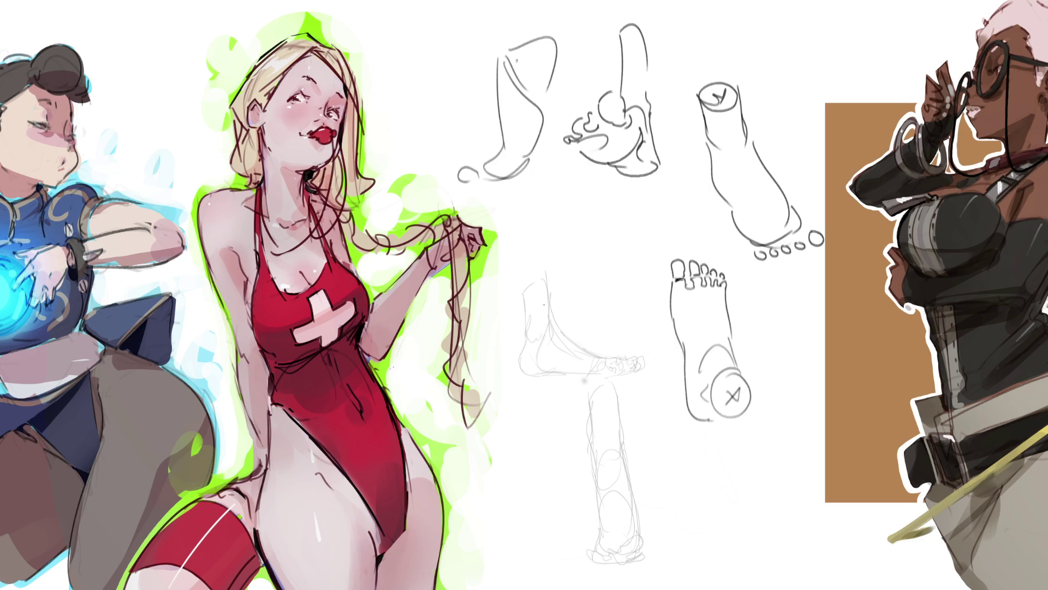
pyautogui.moveTo(451, 1); pyautogui.dragTo(484, 56)
pyautogui.moveTo(495, 1); pyautogui.dragTo(507, 34)
pyautogui.moveTo(484, 58); pyautogui.dragTo(500, 71)
pyautogui.moveTo(506, 31); pyautogui.dragTo(499, 69)
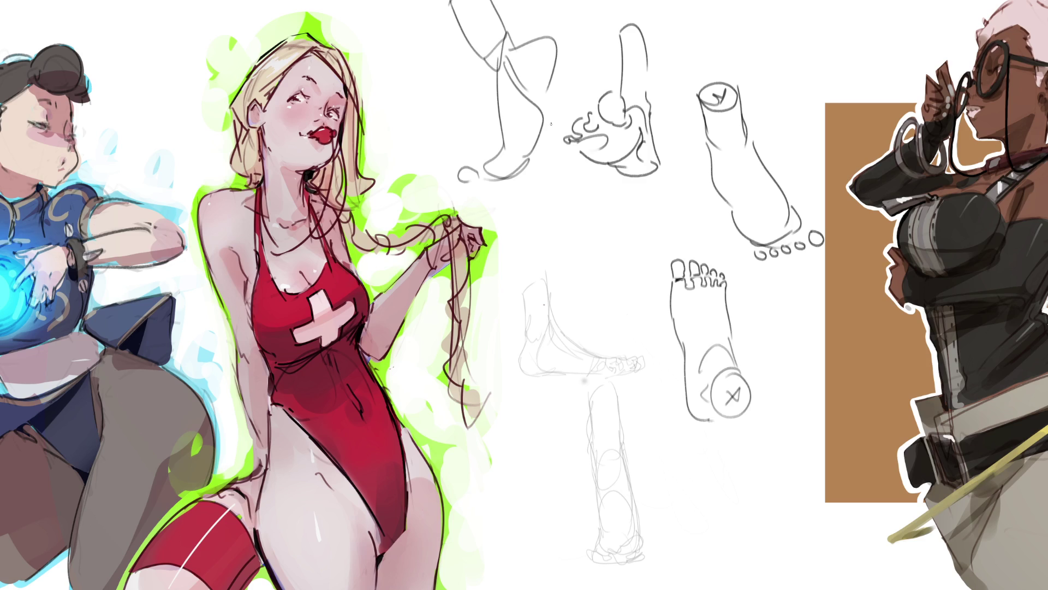
# Trace the faint side-view foot's heel, toes and sole, adding an ankle above.
pyautogui.moveTo(525, 338)
pyautogui.mouseDown()
pyautogui.moveTo(513, 370)
pyautogui.moveTo(535, 373)
pyautogui.mouseUp()
pyautogui.moveTo(523, 375)
pyautogui.mouseDown()
pyautogui.moveTo(534, 374)
pyautogui.moveTo(557, 321)
pyautogui.moveTo(595, 346)
pyautogui.moveTo(563, 371)
pyautogui.moveTo(535, 372)
pyautogui.mouseUp()
pyautogui.moveTo(597, 346)
pyautogui.mouseDown()
pyautogui.moveTo(618, 361)
pyautogui.moveTo(598, 374)
pyautogui.moveTo(623, 372)
pyautogui.mouseUp()
pyautogui.moveTo(549, 311)
pyautogui.mouseDown()
pyautogui.moveTo(531, 330)
pyautogui.moveTo(519, 265)
pyautogui.moveTo(544, 297)
pyautogui.mouseUp()
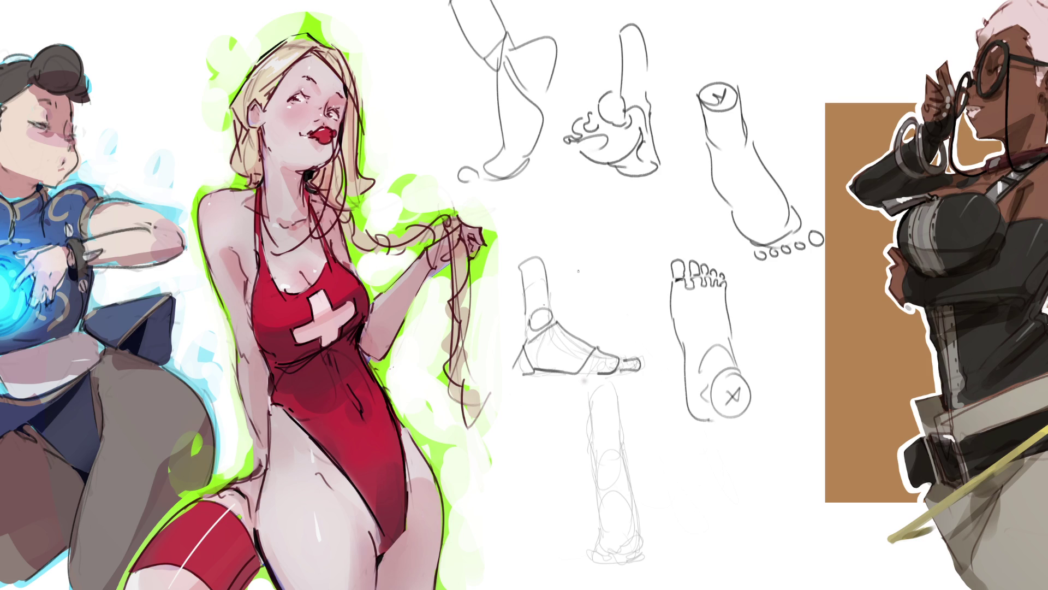
# Trace over the faint lower-leg study and its foot, then start erasing the sketches to grey.
pyautogui.moveTo(587, 393); pyautogui.dragTo(593, 440)
pyautogui.moveTo(589, 401)
pyautogui.mouseDown()
pyautogui.moveTo(608, 382)
pyautogui.moveTo(617, 444)
pyautogui.moveTo(599, 530)
pyautogui.moveTo(627, 526)
pyautogui.mouseUp()
pyautogui.moveTo(622, 452)
pyautogui.mouseDown()
pyautogui.moveTo(635, 519)
pyautogui.moveTo(599, 542)
pyautogui.moveTo(606, 556)
pyautogui.mouseUp()
pyautogui.moveTo(601, 529)
pyautogui.mouseDown()
pyautogui.moveTo(617, 527)
pyautogui.moveTo(640, 550)
pyautogui.mouseUp()
pyautogui.moveTo(617, 558); pyautogui.dragTo(641, 554)
pyautogui.moveTo(630, 493)
pyautogui.mouseDown()
pyautogui.moveTo(641, 532)
pyautogui.moveTo(597, 558)
pyautogui.moveTo(645, 556)
pyautogui.mouseUp()
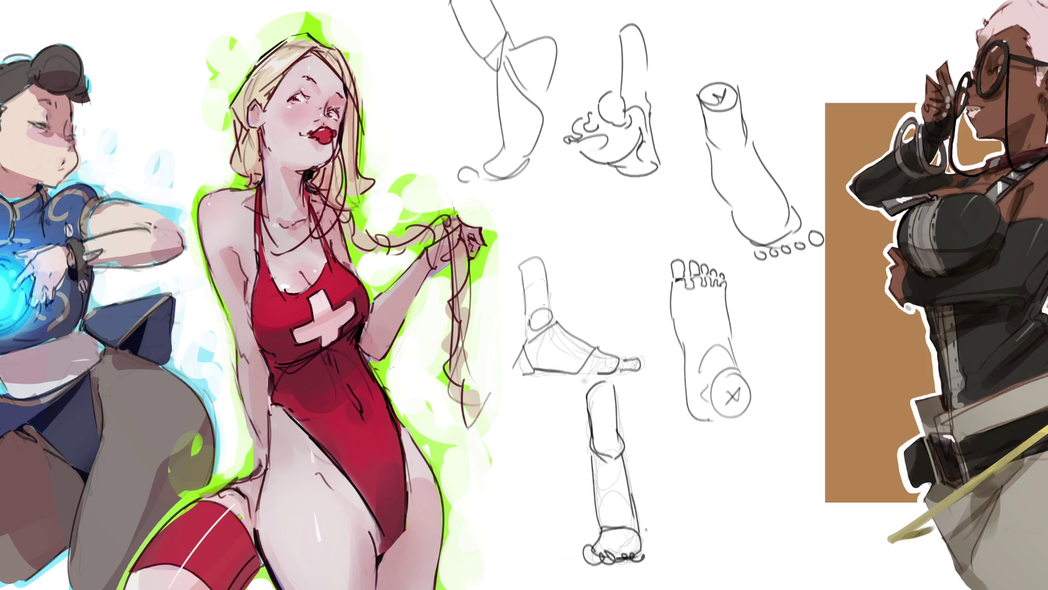
pyautogui.press('e')
pyautogui.moveTo(681, 444)
pyautogui.mouseDown()
pyautogui.moveTo(573, 223)
pyautogui.moveTo(599, 444)
pyautogui.moveTo(604, 70)
pyautogui.moveTo(690, 491)
pyautogui.moveTo(617, 491)
pyautogui.mouseUp()
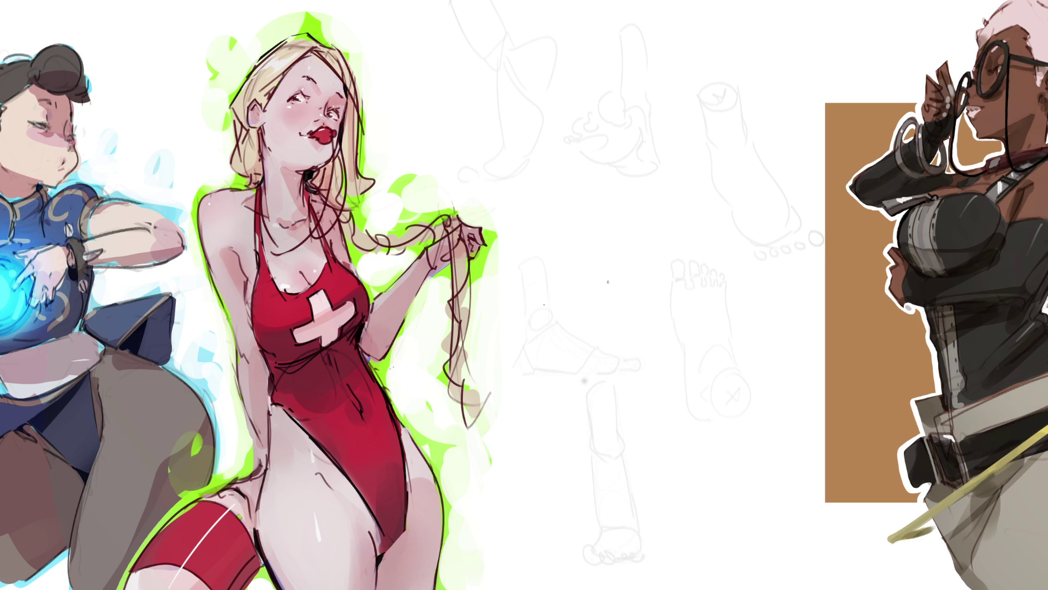
# Draw a new foot with an ankle loop, long diagonal leg and toe row.
pyautogui.moveTo(587, 232)
pyautogui.mouseDown()
pyautogui.moveTo(603, 322)
pyautogui.moveTo(603, 211)
pyautogui.moveTo(641, 204)
pyautogui.moveTo(650, 358)
pyautogui.mouseUp()
pyautogui.moveTo(601, 324); pyautogui.dragTo(640, 395)
pyautogui.moveTo(609, 342); pyautogui.dragTo(648, 459)
pyautogui.moveTo(648, 321); pyautogui.dragTo(695, 517)
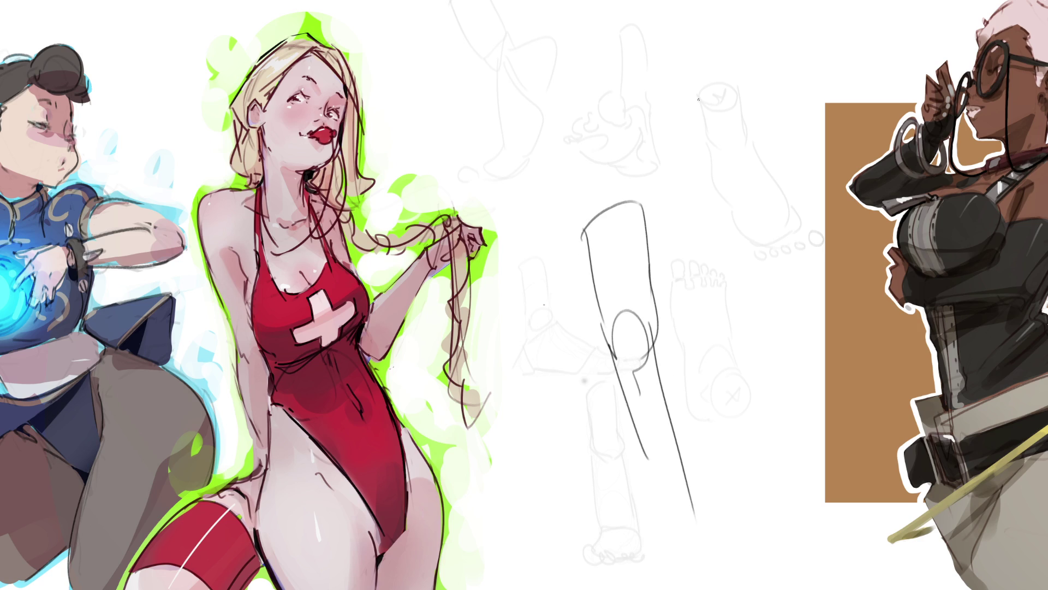
pyautogui.moveTo(642, 200)
pyautogui.mouseDown()
pyautogui.moveTo(622, 171)
pyautogui.moveTo(619, 192)
pyautogui.moveTo(608, 177)
pyautogui.moveTo(607, 198)
pyautogui.moveTo(599, 186)
pyautogui.moveTo(583, 223)
pyautogui.mouseUp()
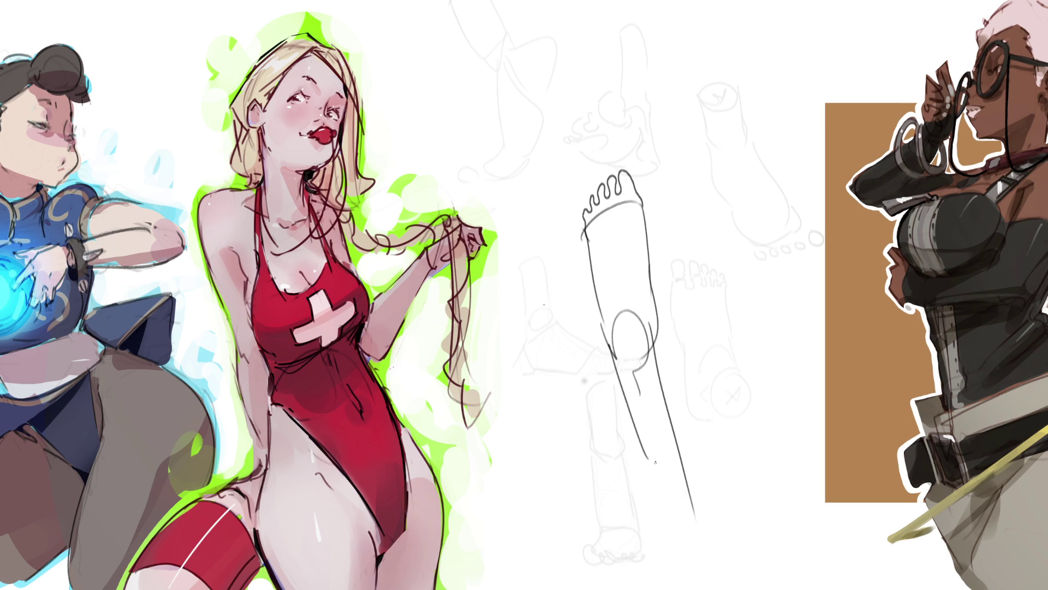
# Draw a second sole view to the right with its own toe row and sides.
pyautogui.moveTo(678, 195)
pyautogui.mouseDown()
pyautogui.moveTo(662, 174)
pyautogui.moveTo(677, 161)
pyautogui.moveTo(689, 183)
pyautogui.moveTo(691, 151)
pyautogui.moveTo(704, 170)
pyautogui.moveTo(720, 154)
pyautogui.moveTo(725, 176)
pyautogui.moveTo(737, 158)
pyautogui.moveTo(752, 186)
pyautogui.mouseUp()
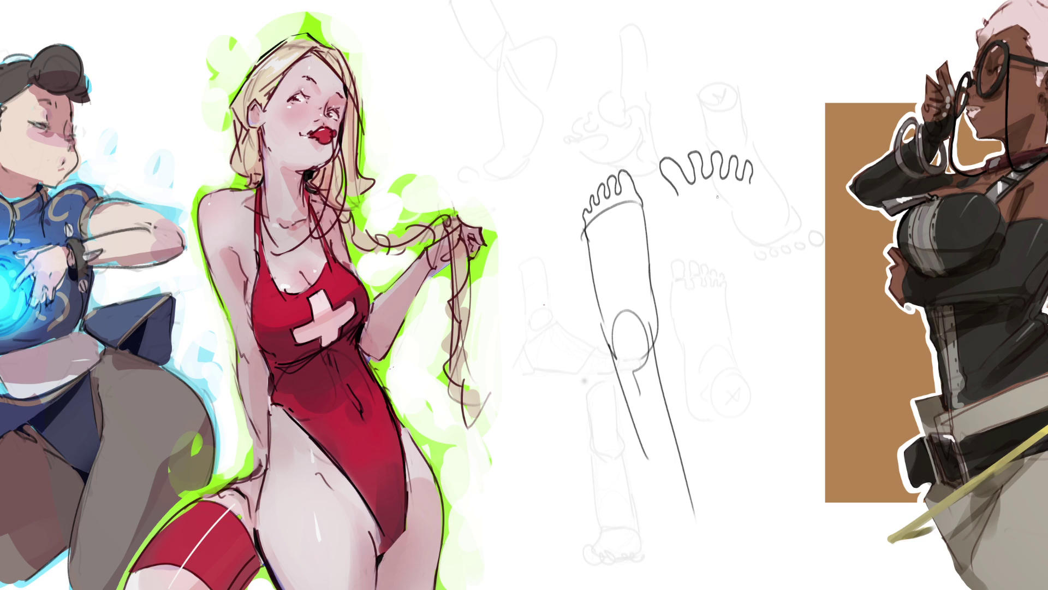
pyautogui.moveTo(676, 192); pyautogui.dragTo(727, 316)
pyautogui.moveTo(752, 181); pyautogui.dragTo(759, 330)
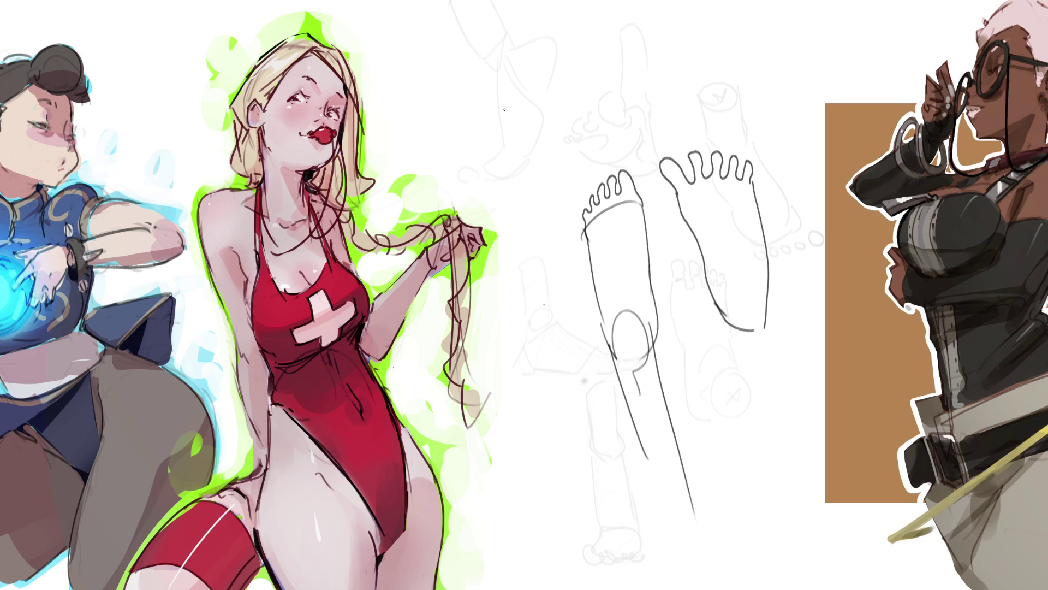
# Outline a sole-view foot at upper left with toes above it.
pyautogui.moveTo(502, 107)
pyautogui.mouseDown()
pyautogui.moveTo(503, 174)
pyautogui.moveTo(556, 79)
pyautogui.moveTo(561, 223)
pyautogui.mouseUp()
pyautogui.moveTo(505, 163)
pyautogui.mouseDown()
pyautogui.moveTo(549, 239)
pyautogui.moveTo(559, 223)
pyautogui.mouseUp()
pyautogui.moveTo(546, 61)
pyautogui.mouseDown()
pyautogui.moveTo(548, 40)
pyautogui.moveTo(562, 82)
pyautogui.moveTo(537, 63)
pyautogui.moveTo(543, 37)
pyautogui.moveTo(546, 76)
pyautogui.moveTo(525, 60)
pyautogui.moveTo(531, 80)
pyautogui.moveTo(478, 83)
pyautogui.moveTo(482, 96)
pyautogui.moveTo(511, 93)
pyautogui.moveTo(522, 57)
pyautogui.moveTo(541, 44)
pyautogui.mouseUp()
pyautogui.moveTo(539, 48); pyautogui.dragTo(544, 65)
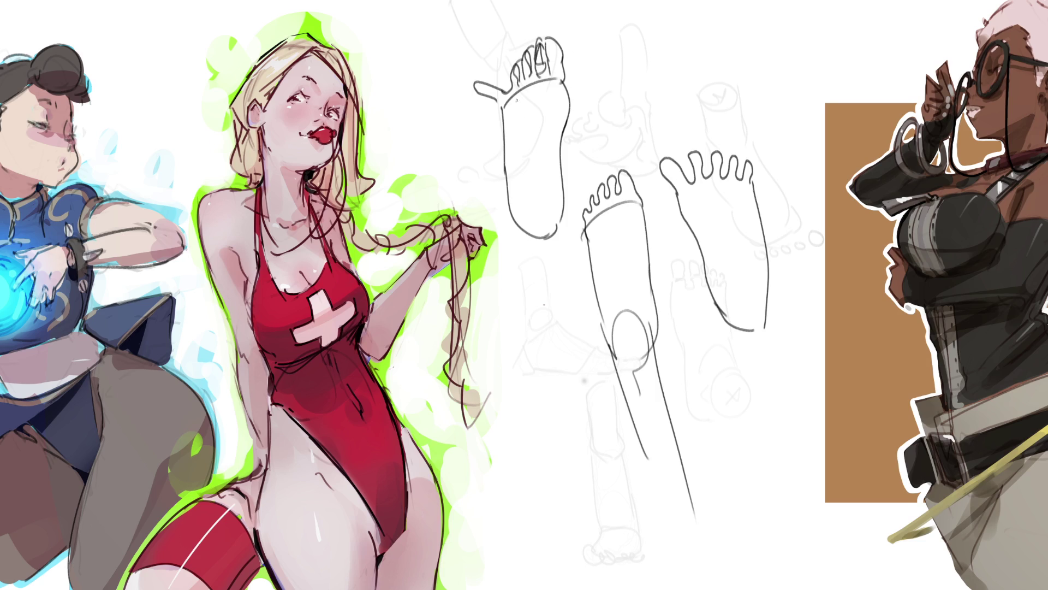
pyautogui.moveTo(480, 86); pyautogui.dragTo(485, 96)
# Start another sole-view foot at upper right and extend its sides downward.
pyautogui.moveTo(663, 63)
pyautogui.mouseDown()
pyautogui.moveTo(673, 112)
pyautogui.moveTo(689, 46)
pyautogui.moveTo(674, 36)
pyautogui.moveTo(692, 53)
pyautogui.moveTo(752, 53)
pyautogui.moveTo(731, 68)
pyautogui.moveTo(730, 110)
pyautogui.mouseUp()
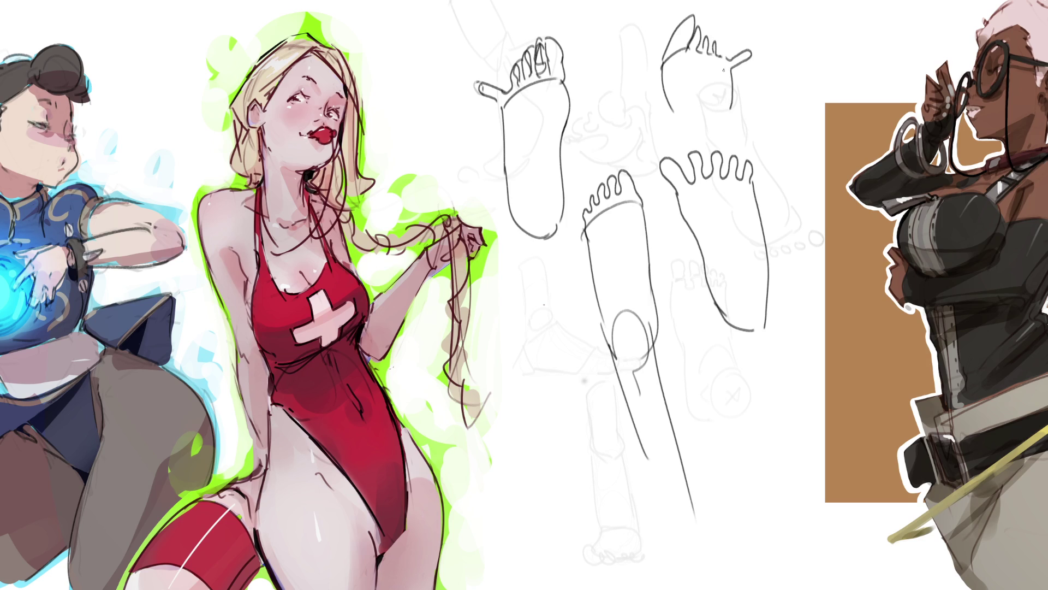
pyautogui.moveTo(673, 109); pyautogui.dragTo(689, 173)
pyautogui.moveTo(730, 109); pyautogui.dragTo(719, 191)
pyautogui.moveTo(655, 328)
pyautogui.mouseDown()
pyautogui.moveTo(679, 433)
pyautogui.moveTo(655, 105)
pyautogui.moveTo(560, 274)
pyautogui.moveTo(703, 480)
pyautogui.moveTo(707, 262)
pyautogui.moveTo(752, 498)
pyautogui.mouseUp()
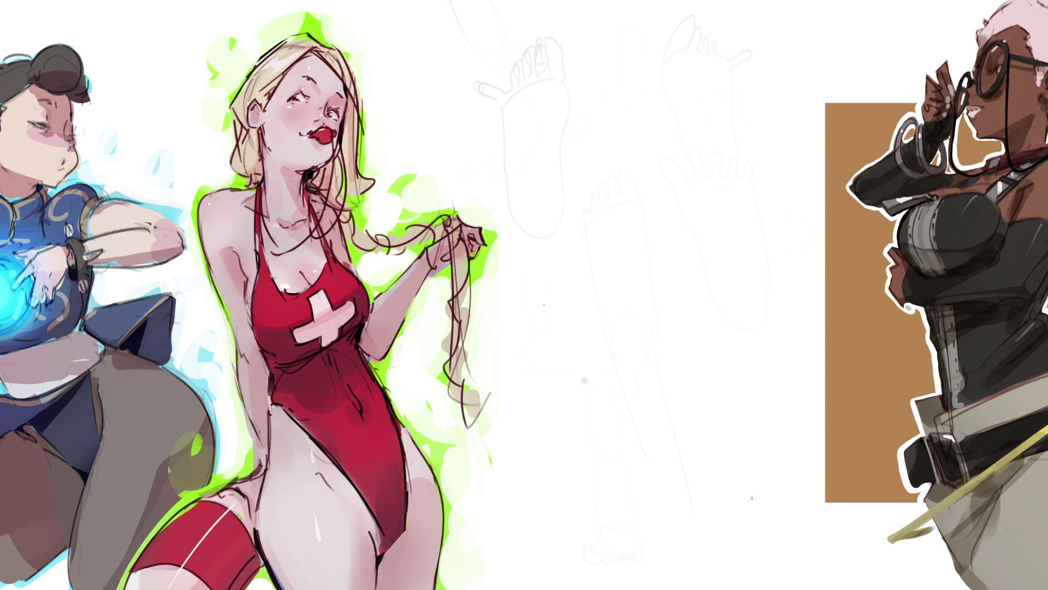
pyautogui.moveTo(631, 209)
pyautogui.mouseDown()
pyautogui.moveTo(668, 186)
pyautogui.moveTo(698, 236)
pyautogui.moveTo(665, 248)
pyautogui.mouseUp()
# Outline the foot sole's outer side, inner arch and heel.
pyautogui.moveTo(688, 185)
pyautogui.mouseDown()
pyautogui.moveTo(743, 210)
pyautogui.moveTo(725, 253)
pyautogui.mouseUp()
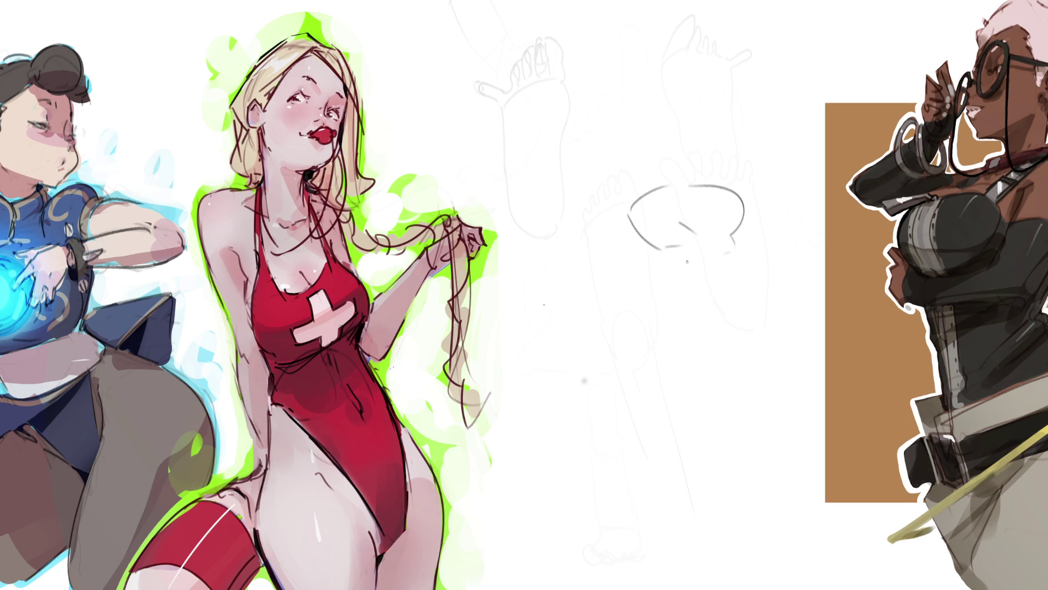
pyautogui.moveTo(658, 246)
pyautogui.mouseDown()
pyautogui.moveTo(708, 301)
pyautogui.moveTo(712, 328)
pyautogui.mouseUp()
pyautogui.moveTo(748, 195)
pyautogui.mouseDown()
pyautogui.moveTo(742, 336)
pyautogui.moveTo(707, 339)
pyautogui.mouseUp()
pyautogui.moveTo(710, 303); pyautogui.dragTo(707, 338)
pyautogui.moveTo(686, 260); pyautogui.dragTo(710, 326)
pyautogui.moveTo(704, 290); pyautogui.dragTo(700, 282)
# Pencil in the toes, resize them with a free transform, and redraw the big toe.
pyautogui.moveTo(716, 164)
pyautogui.mouseDown()
pyautogui.moveTo(710, 175)
pyautogui.moveTo(730, 185)
pyautogui.moveTo(727, 170)
pyautogui.moveTo(740, 189)
pyautogui.mouseUp()
pyautogui.moveTo(683, 158)
pyautogui.mouseDown()
pyautogui.moveTo(705, 179)
pyautogui.moveTo(642, 175)
pyautogui.moveTo(633, 184)
pyautogui.moveTo(626, 167)
pyautogui.moveTo(645, 188)
pyautogui.moveTo(665, 184)
pyautogui.moveTo(608, 197)
pyautogui.moveTo(635, 202)
pyautogui.mouseUp()
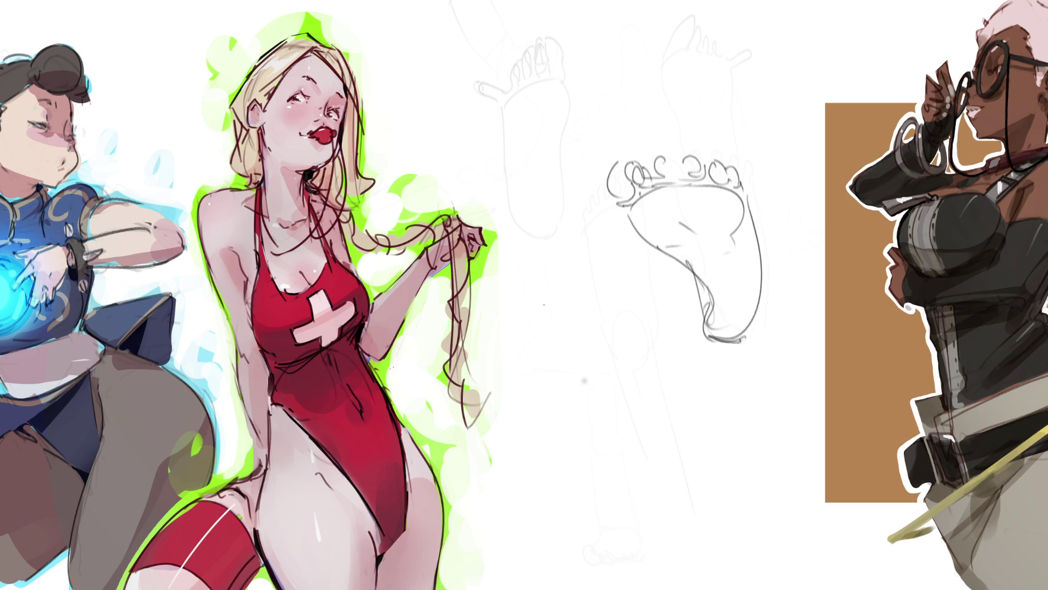
pyautogui.moveTo(700, 145)
pyautogui.mouseDown()
pyautogui.moveTo(599, 139)
pyautogui.moveTo(618, 219)
pyautogui.moveTo(679, 166)
pyautogui.moveTo(659, 140)
pyautogui.mouseUp()
pyautogui.hotkey('ctrl', 't')
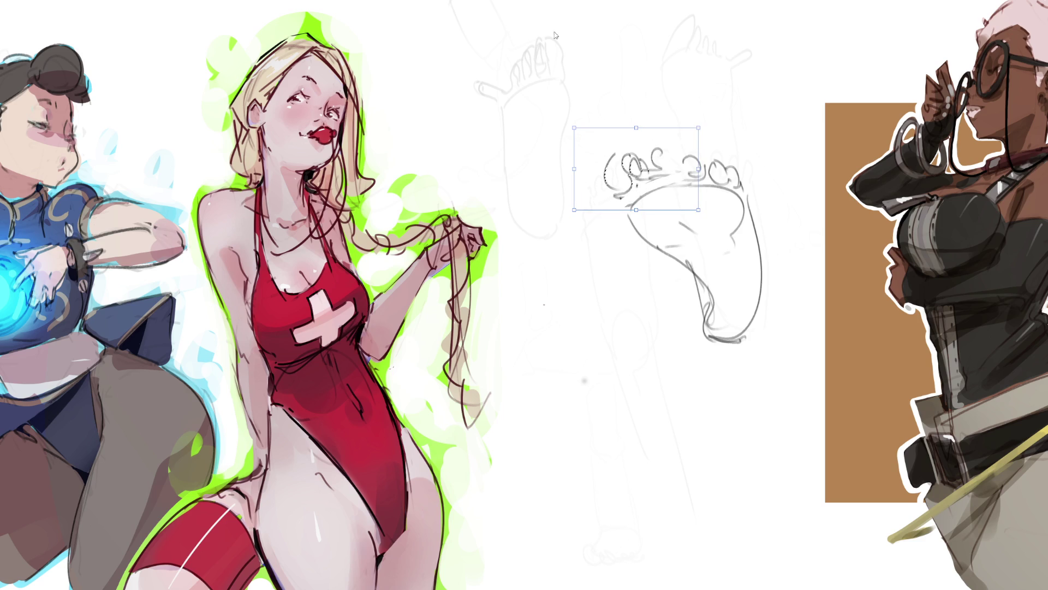
pyautogui.press('Return')
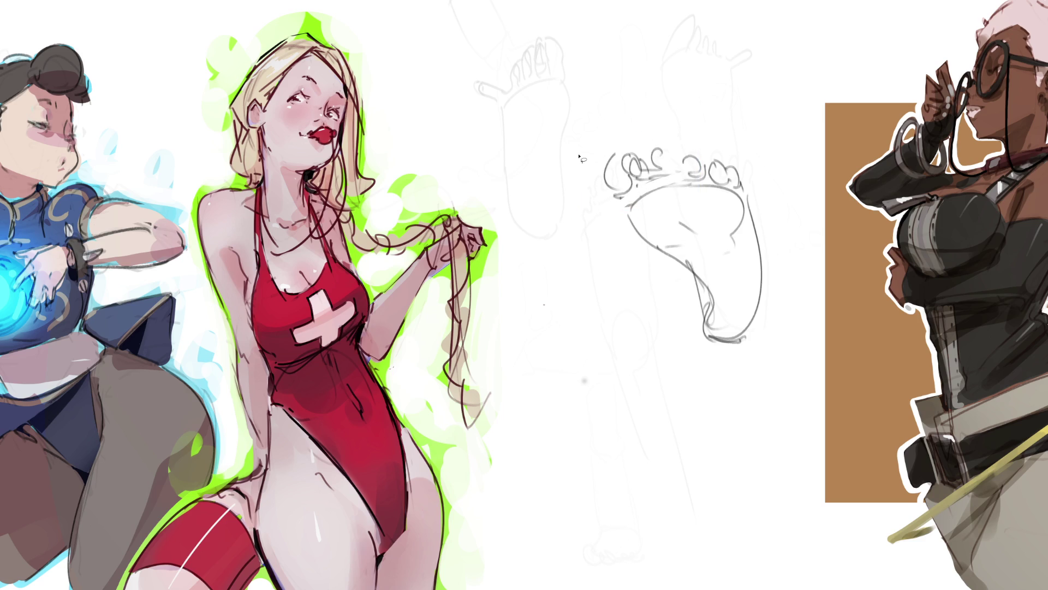
pyautogui.moveTo(653, 165)
pyautogui.mouseDown()
pyautogui.moveTo(680, 171)
pyautogui.moveTo(627, 170)
pyautogui.moveTo(646, 159)
pyautogui.moveTo(617, 170)
pyautogui.moveTo(623, 186)
pyautogui.mouseUp()
pyautogui.moveTo(620, 154)
pyautogui.mouseDown()
pyautogui.moveTo(607, 167)
pyautogui.moveTo(633, 205)
pyautogui.moveTo(656, 182)
pyautogui.moveTo(690, 176)
pyautogui.mouseUp()
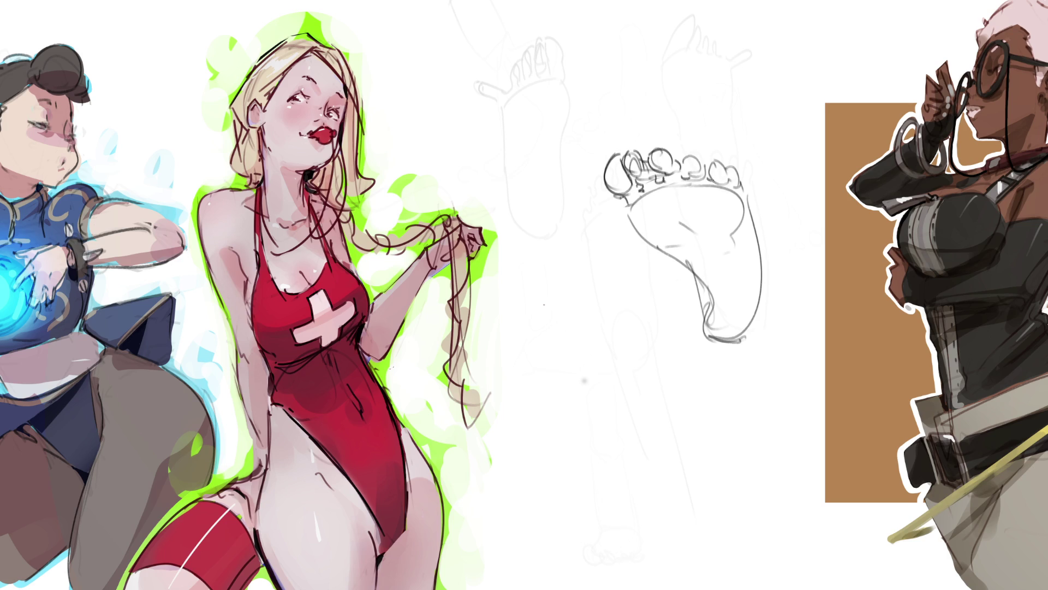
# Hatch shading across the toe base and sole, and line the foot's right edge.
pyautogui.moveTo(631, 199)
pyautogui.mouseDown()
pyautogui.moveTo(658, 177)
pyautogui.moveTo(721, 178)
pyautogui.mouseUp()
pyautogui.moveTo(673, 218); pyautogui.dragTo(689, 225)
pyautogui.moveTo(670, 235)
pyautogui.mouseDown()
pyautogui.moveTo(686, 228)
pyautogui.moveTo(719, 249)
pyautogui.moveTo(718, 268)
pyautogui.mouseUp()
pyautogui.moveTo(699, 287)
pyautogui.mouseDown()
pyautogui.moveTo(715, 279)
pyautogui.moveTo(721, 339)
pyautogui.moveTo(755, 320)
pyautogui.moveTo(760, 225)
pyautogui.moveTo(761, 267)
pyautogui.mouseUp()
pyautogui.moveTo(757, 227)
pyautogui.mouseDown()
pyautogui.moveTo(752, 199)
pyautogui.moveTo(755, 228)
pyautogui.mouseUp()
pyautogui.moveTo(685, 160)
pyautogui.mouseDown()
pyautogui.moveTo(701, 148)
pyautogui.moveTo(747, 174)
pyautogui.mouseUp()
pyautogui.moveTo(716, 142)
pyautogui.mouseDown()
pyautogui.moveTo(748, 172)
pyautogui.moveTo(700, 75)
pyautogui.moveTo(748, 175)
pyautogui.mouseUp()
pyautogui.moveTo(738, 103); pyautogui.dragTo(760, 229)
pyautogui.moveTo(755, 183); pyautogui.dragTo(762, 268)
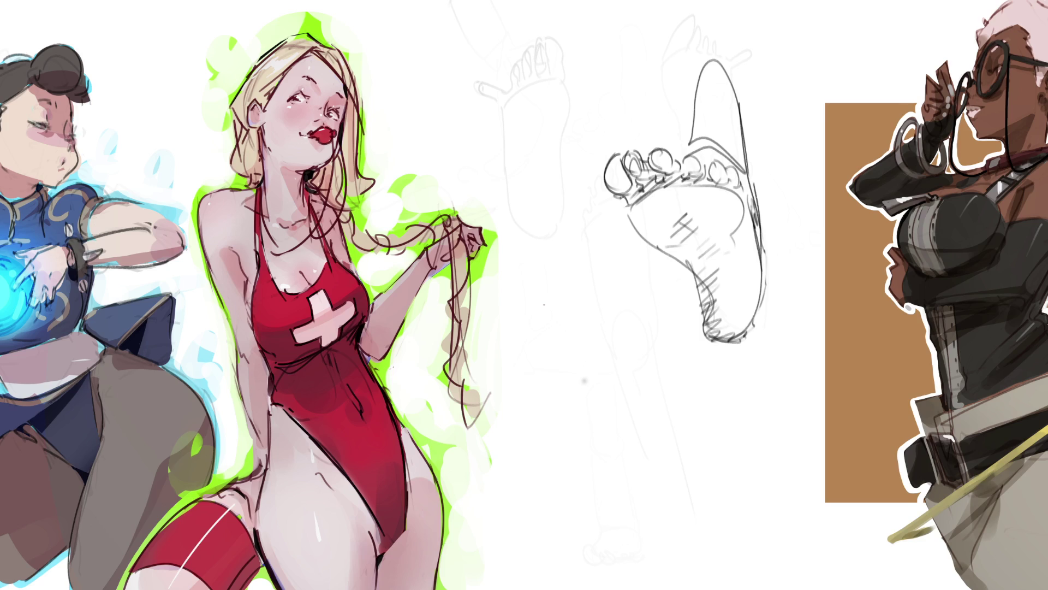
# Sketch a new leg from a circled X joint and elongated oval down to a foot.
pyautogui.moveTo(599, 272)
pyautogui.mouseDown()
pyautogui.moveTo(647, 284)
pyautogui.moveTo(601, 263)
pyautogui.moveTo(627, 284)
pyautogui.moveTo(615, 373)
pyautogui.mouseUp()
pyautogui.moveTo(647, 284); pyautogui.dragTo(623, 384)
pyautogui.moveTo(594, 309); pyautogui.dragTo(603, 375)
pyautogui.moveTo(643, 325)
pyautogui.mouseDown()
pyautogui.moveTo(627, 388)
pyautogui.moveTo(585, 354)
pyautogui.moveTo(592, 316)
pyautogui.moveTo(621, 426)
pyautogui.mouseUp()
pyautogui.moveTo(595, 347)
pyautogui.mouseDown()
pyautogui.moveTo(588, 419)
pyautogui.moveTo(633, 494)
pyautogui.mouseUp()
pyautogui.moveTo(650, 326); pyautogui.dragTo(649, 416)
pyautogui.moveTo(648, 356)
pyautogui.mouseDown()
pyautogui.moveTo(654, 488)
pyautogui.moveTo(640, 540)
pyautogui.moveTo(633, 506)
pyautogui.moveTo(641, 546)
pyautogui.moveTo(626, 525)
pyautogui.moveTo(621, 540)
pyautogui.mouseUp()
pyautogui.moveTo(594, 485)
pyautogui.mouseDown()
pyautogui.moveTo(609, 534)
pyautogui.moveTo(598, 516)
pyautogui.moveTo(651, 533)
pyautogui.moveTo(647, 310)
pyautogui.mouseUp()
# Refine the lower foot with toe loops, a V shape and darker side and base contours.
pyautogui.moveTo(590, 349); pyautogui.dragTo(611, 539)
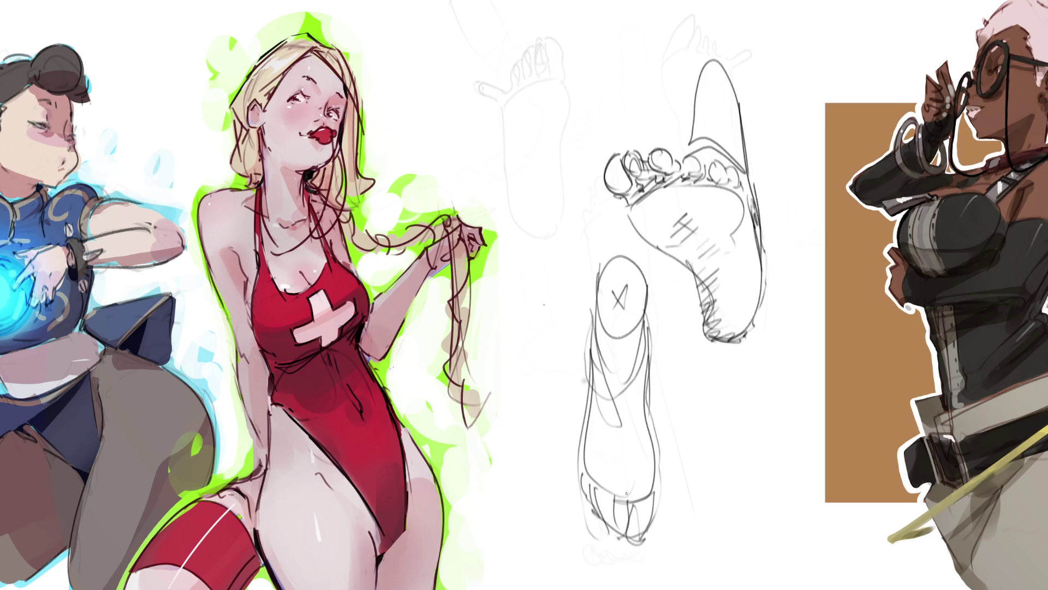
pyautogui.moveTo(626, 497)
pyautogui.mouseDown()
pyautogui.moveTo(612, 502)
pyautogui.moveTo(597, 483)
pyautogui.mouseUp()
pyautogui.moveTo(579, 416)
pyautogui.mouseDown()
pyautogui.moveTo(627, 495)
pyautogui.moveTo(657, 415)
pyautogui.mouseUp()
pyautogui.moveTo(625, 505)
pyautogui.mouseDown()
pyautogui.moveTo(656, 420)
pyautogui.moveTo(643, 457)
pyautogui.mouseUp()
pyautogui.moveTo(587, 319)
pyautogui.mouseDown()
pyautogui.moveTo(574, 498)
pyautogui.moveTo(609, 534)
pyautogui.mouseUp()
pyautogui.moveTo(568, 495)
pyautogui.mouseDown()
pyautogui.moveTo(588, 516)
pyautogui.moveTo(662, 531)
pyautogui.moveTo(666, 485)
pyautogui.mouseUp()
pyautogui.moveTo(659, 337); pyautogui.dragTo(664, 525)
pyautogui.moveTo(666, 371)
pyautogui.mouseDown()
pyautogui.moveTo(648, 335)
pyautogui.moveTo(591, 331)
pyautogui.moveTo(582, 424)
pyautogui.mouseUp()
pyautogui.moveTo(583, 331); pyautogui.dragTo(570, 502)
pyautogui.moveTo(660, 327); pyautogui.dragTo(665, 435)
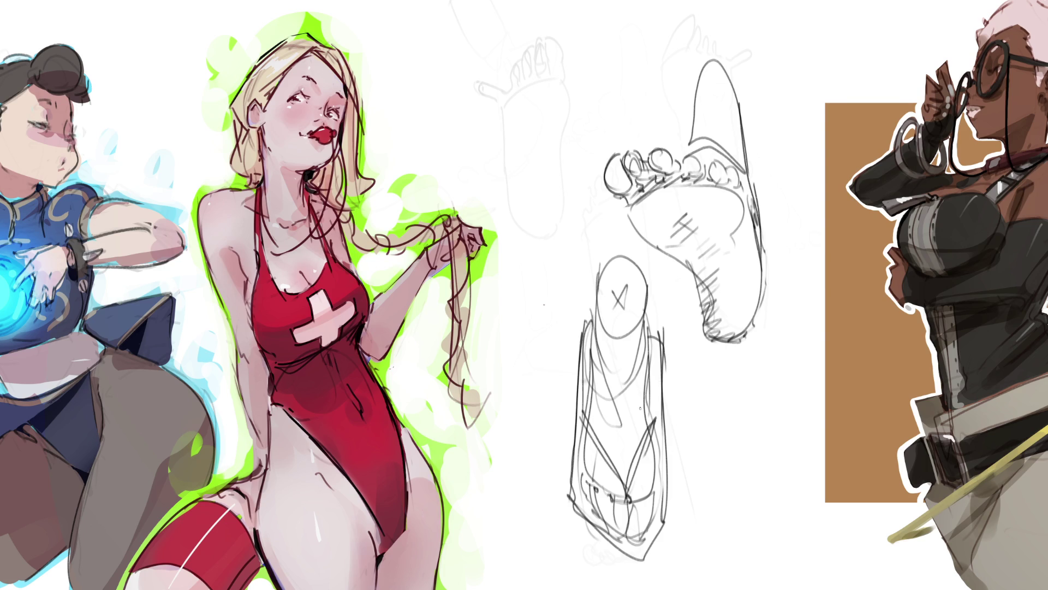
# Outline a new foot near the top with a toe and lines running down it.
pyautogui.moveTo(474, 31)
pyautogui.mouseDown()
pyautogui.moveTo(483, 97)
pyautogui.moveTo(527, 19)
pyautogui.moveTo(547, 27)
pyautogui.mouseUp()
pyautogui.moveTo(554, 34); pyautogui.dragTo(577, 163)
pyautogui.moveTo(483, 104)
pyautogui.mouseDown()
pyautogui.moveTo(535, 240)
pyautogui.moveTo(558, 245)
pyautogui.mouseUp()
pyautogui.moveTo(580, 169)
pyautogui.mouseDown()
pyautogui.moveTo(581, 225)
pyautogui.moveTo(555, 248)
pyautogui.mouseUp()
pyautogui.moveTo(494, 27); pyautogui.dragTo(502, 182)
pyautogui.moveTo(496, 32); pyautogui.dragTo(580, 182)
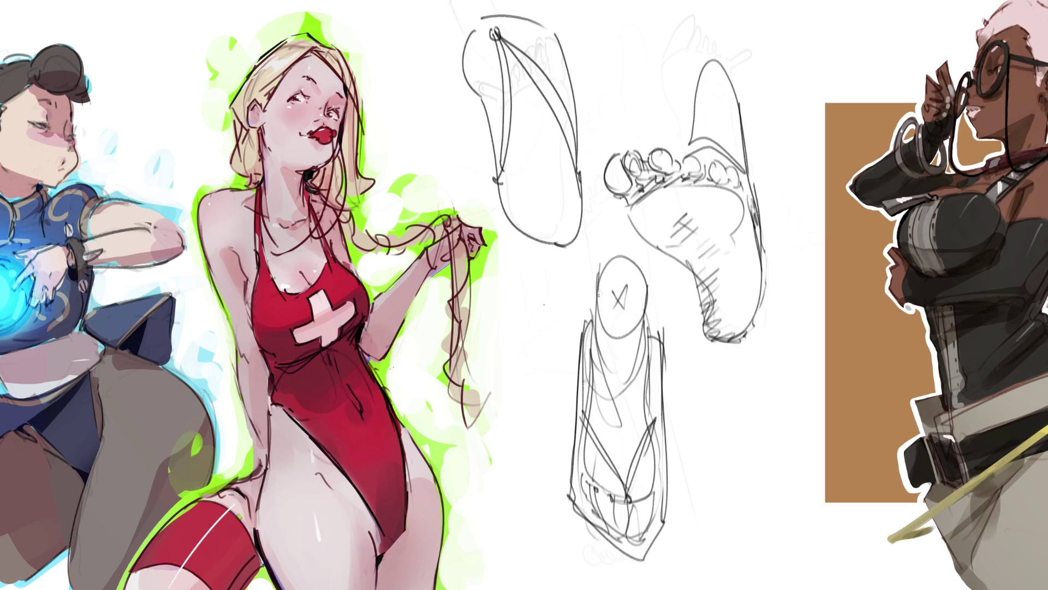
# Give the upper foot toes, interior lines, an arch and round heel, then erase all foot sketches to faint grey.
pyautogui.moveTo(473, 30)
pyautogui.mouseDown()
pyautogui.moveTo(478, 68)
pyautogui.moveTo(499, 76)
pyautogui.moveTo(497, 24)
pyautogui.moveTo(552, 37)
pyautogui.mouseUp()
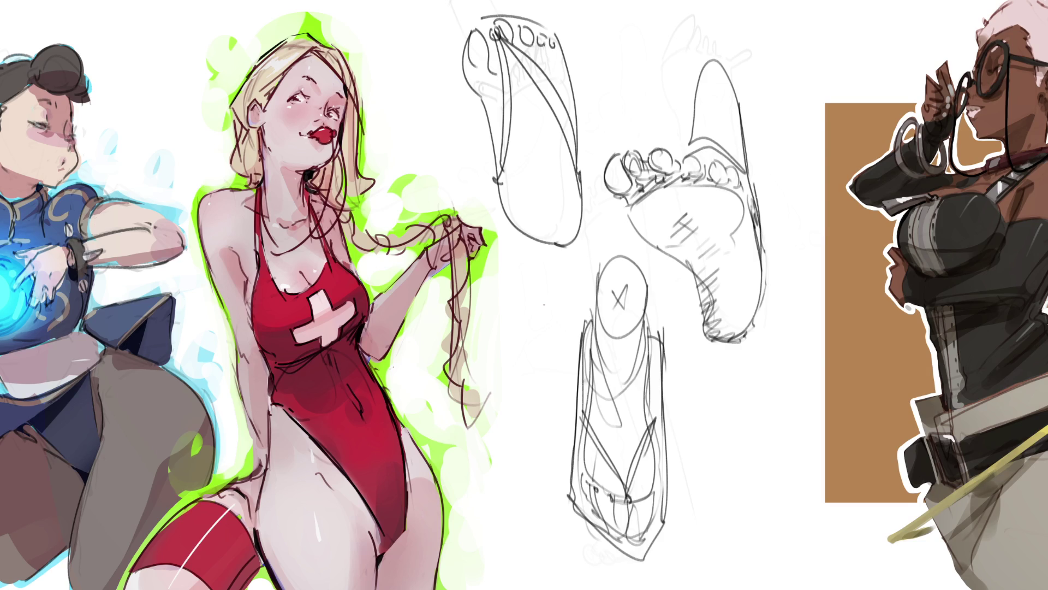
pyautogui.moveTo(484, 77)
pyautogui.mouseDown()
pyautogui.moveTo(500, 139)
pyautogui.moveTo(511, 61)
pyautogui.moveTo(557, 71)
pyautogui.moveTo(567, 122)
pyautogui.moveTo(543, 206)
pyautogui.mouseUp()
pyautogui.moveTo(568, 172)
pyautogui.mouseDown()
pyautogui.moveTo(533, 235)
pyautogui.moveTo(554, 180)
pyautogui.mouseUp()
pyautogui.moveTo(502, 161); pyautogui.dragTo(533, 233)
pyautogui.moveTo(579, 166); pyautogui.dragTo(572, 208)
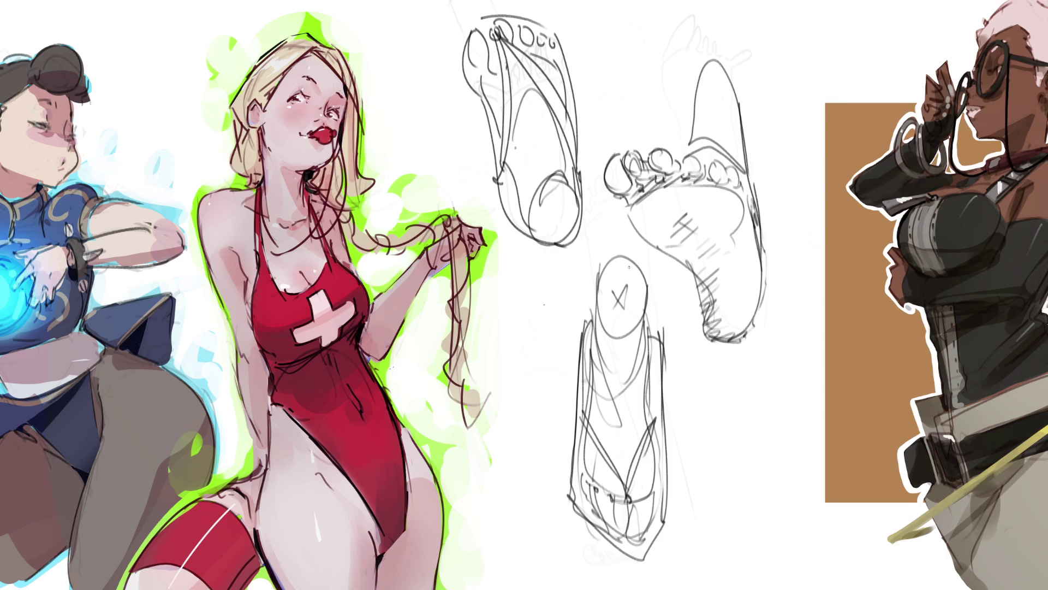
pyautogui.press('e')
pyautogui.moveTo(561, 222)
pyautogui.mouseDown()
pyautogui.moveTo(628, 379)
pyautogui.moveTo(550, 398)
pyautogui.moveTo(738, 448)
pyautogui.moveTo(597, 241)
pyautogui.moveTo(535, 71)
pyautogui.moveTo(707, 187)
pyautogui.moveTo(703, 356)
pyautogui.mouseUp()
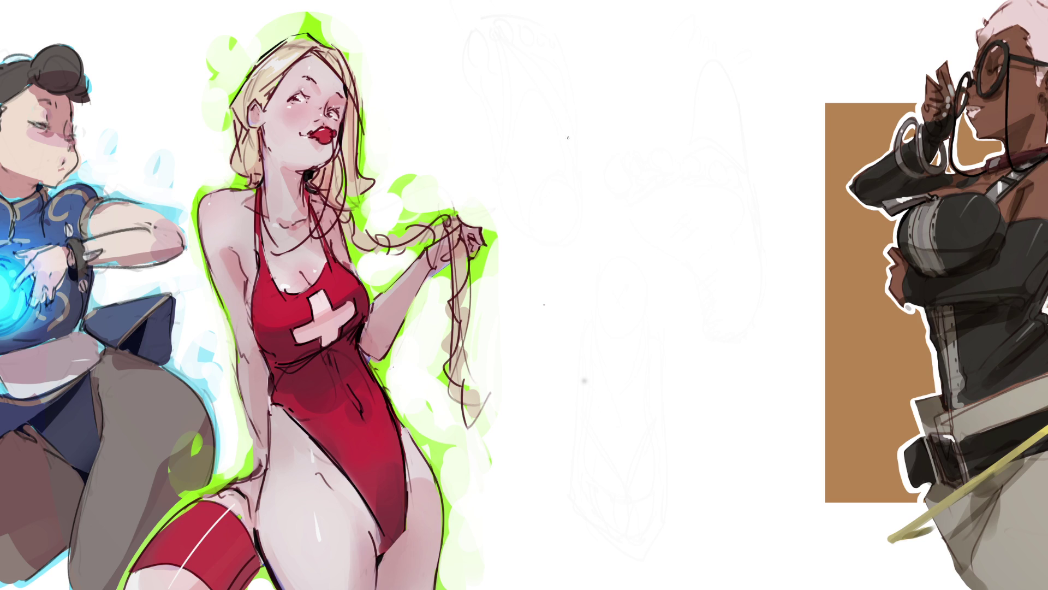
# Lay down the hand's first contour lines, hook and downward curves, redoing misplaced strokes.
pyautogui.moveTo(549, 142); pyautogui.dragTo(580, 181)
pyautogui.moveTo(546, 137)
pyautogui.mouseDown()
pyautogui.moveTo(588, 137)
pyautogui.moveTo(599, 181)
pyautogui.mouseUp()
pyautogui.hotkey('ctrl', 'z')
pyautogui.moveTo(588, 136); pyautogui.dragTo(625, 230)
pyautogui.moveTo(613, 178); pyautogui.dragTo(657, 270)
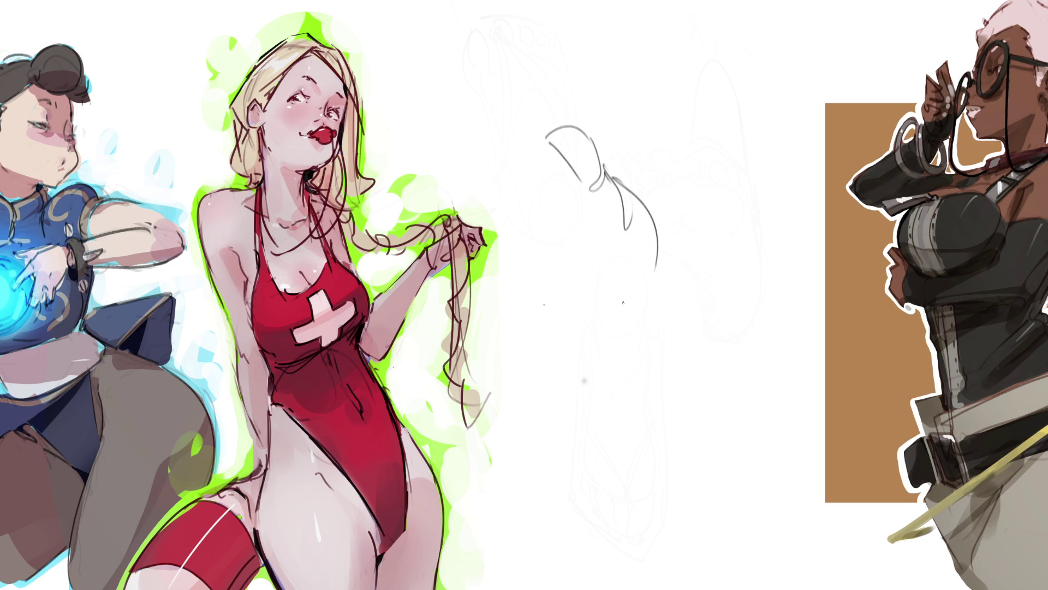
pyautogui.moveTo(573, 180); pyautogui.dragTo(584, 256)
pyautogui.moveTo(585, 259); pyautogui.dragTo(626, 312)
pyautogui.hotkey('ctrl', 'z')
pyautogui.moveTo(596, 271); pyautogui.dragTo(644, 320)
# Add the right-side angled strokes, long left contour and top edge of the hand.
pyautogui.moveTo(643, 183)
pyautogui.mouseDown()
pyautogui.moveTo(667, 248)
pyautogui.moveTo(674, 234)
pyautogui.mouseUp()
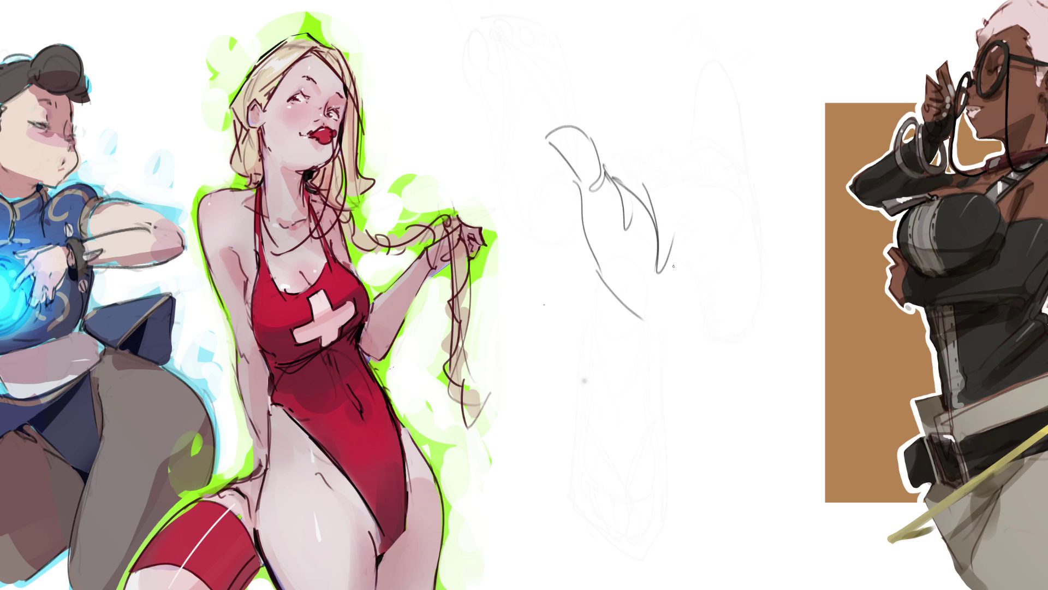
pyautogui.moveTo(678, 284); pyautogui.dragTo(697, 302)
pyautogui.moveTo(689, 255); pyautogui.dragTo(678, 286)
pyautogui.moveTo(702, 230); pyautogui.dragTo(695, 250)
pyautogui.moveTo(708, 232)
pyautogui.mouseDown()
pyautogui.moveTo(724, 257)
pyautogui.moveTo(740, 257)
pyautogui.mouseUp()
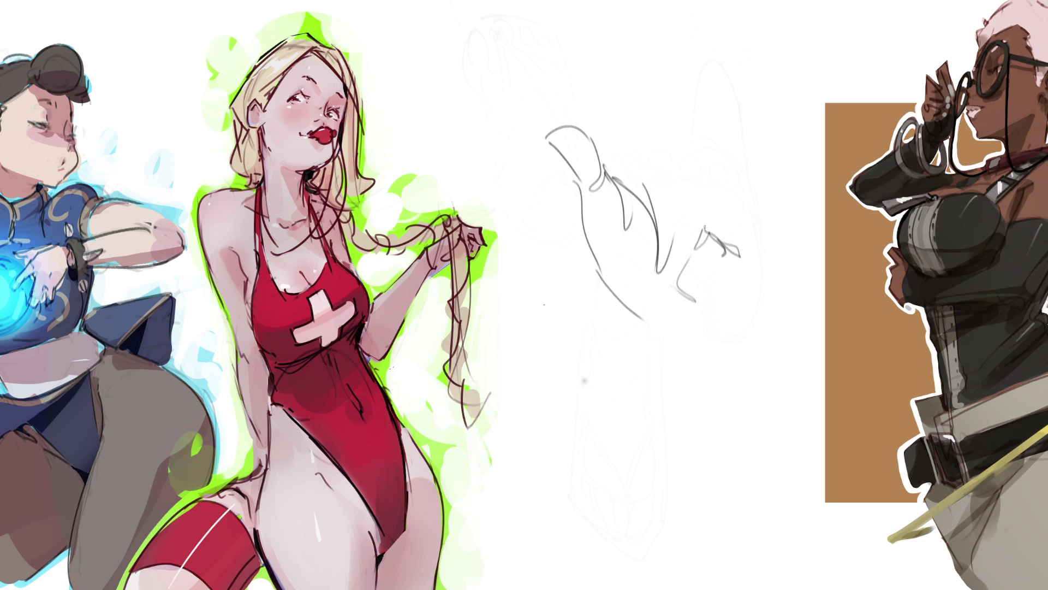
pyautogui.moveTo(654, 87)
pyautogui.mouseDown()
pyautogui.moveTo(686, 99)
pyautogui.moveTo(703, 224)
pyautogui.mouseUp()
pyautogui.moveTo(528, 102); pyautogui.dragTo(578, 243)
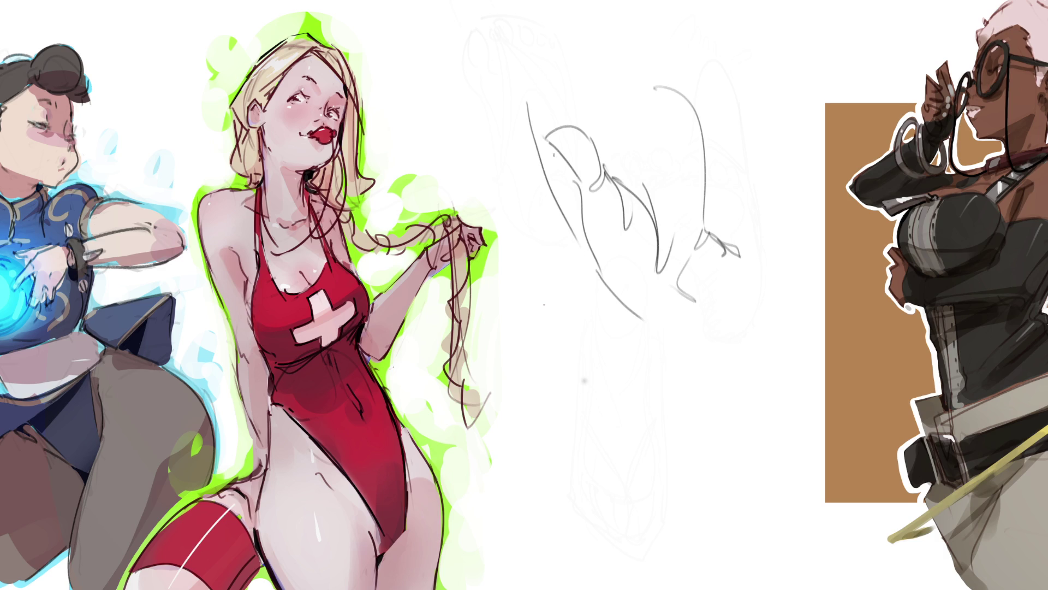
pyautogui.moveTo(548, 92); pyautogui.dragTo(663, 79)
pyautogui.moveTo(604, 144)
pyautogui.mouseDown()
pyautogui.moveTo(643, 151)
pyautogui.moveTo(652, 186)
pyautogui.mouseUp()
# Draw the outstretched finger lines from the top edge down to the knuckles.
pyautogui.moveTo(501, 1); pyautogui.dragTo(522, 101)
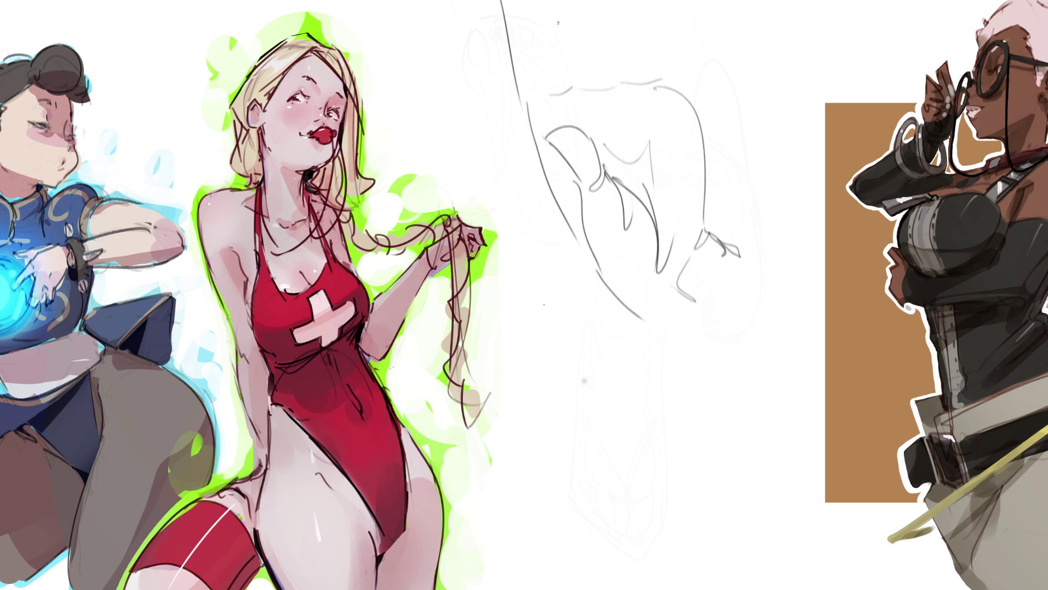
pyautogui.moveTo(532, 0); pyautogui.dragTo(546, 85)
pyautogui.hotkey('ctrl', 'z')
pyautogui.moveTo(525, 0); pyautogui.dragTo(545, 83)
pyautogui.moveTo(552, 1); pyautogui.dragTo(568, 85)
pyautogui.moveTo(597, 83); pyautogui.dragTo(613, 80)
pyautogui.moveTo(604, 1); pyautogui.dragTo(610, 81)
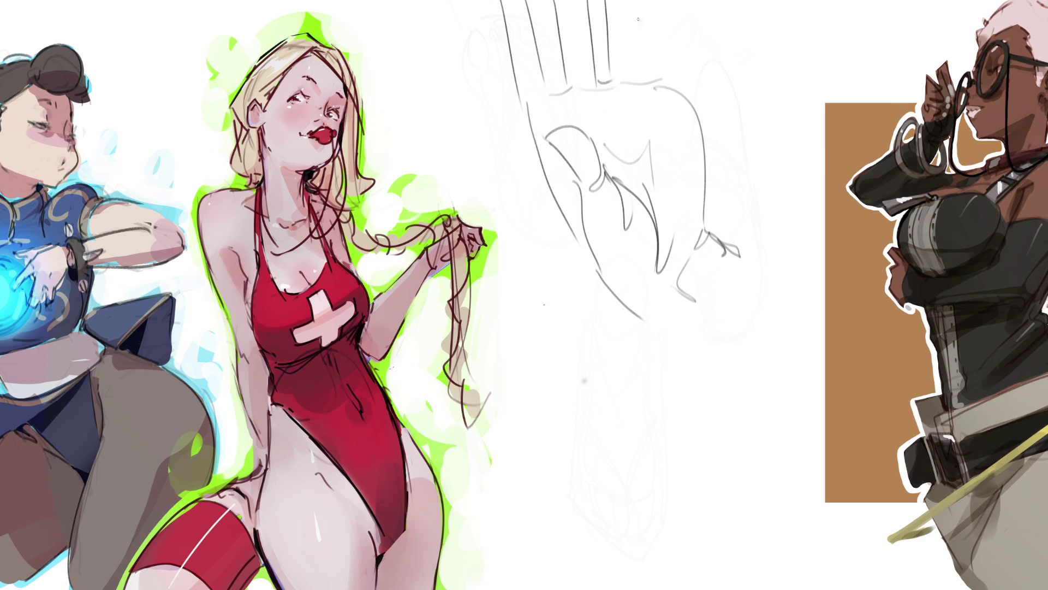
pyautogui.moveTo(639, 26)
pyautogui.mouseDown()
pyautogui.moveTo(642, 77)
pyautogui.moveTo(671, 86)
pyautogui.mouseUp()
pyautogui.moveTo(672, 2); pyautogui.dragTo(665, 82)
pyautogui.moveTo(689, 1); pyautogui.dragTo(684, 85)
pyautogui.hotkey('ctrl', 'z')
pyautogui.moveTo(687, 5); pyautogui.dragTo(702, 231)
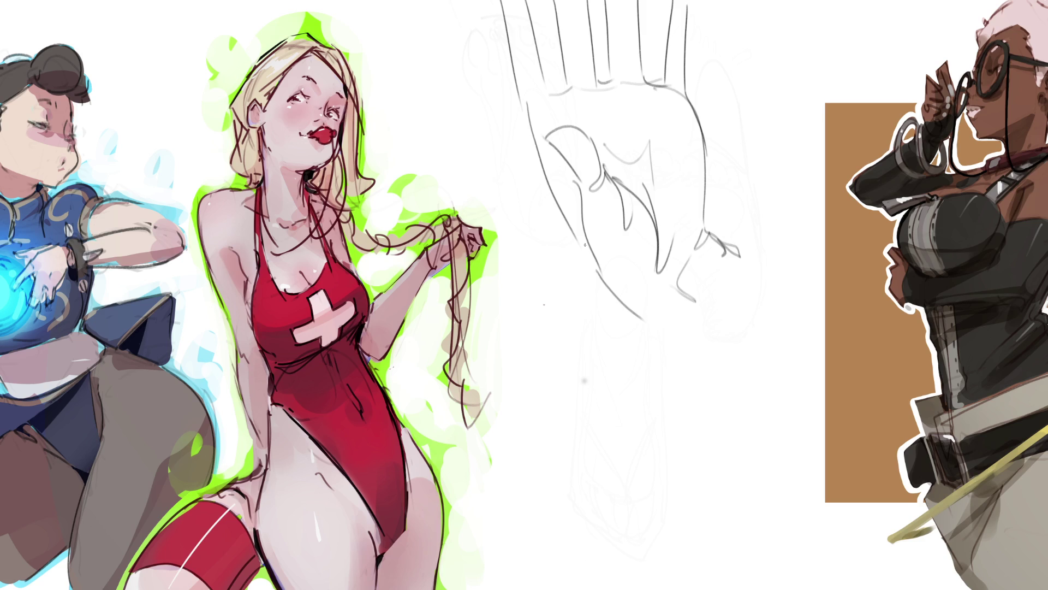
# Darken the hand's left, lower and right contours and add fingertip details.
pyautogui.moveTo(519, 104); pyautogui.dragTo(580, 264)
pyautogui.hotkey('ctrl', 'z')
pyautogui.moveTo(521, 101)
pyautogui.mouseDown()
pyautogui.moveTo(556, 197)
pyautogui.moveTo(648, 325)
pyautogui.mouseUp()
pyautogui.moveTo(580, 250); pyautogui.dragTo(677, 334)
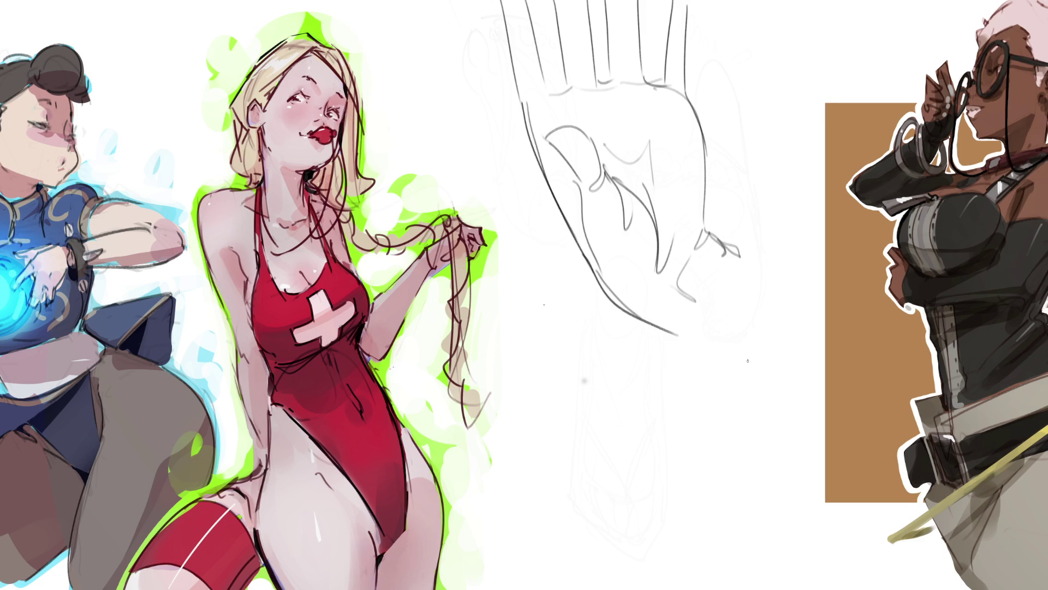
pyautogui.moveTo(708, 227)
pyautogui.mouseDown()
pyautogui.moveTo(714, 250)
pyautogui.moveTo(772, 263)
pyautogui.mouseUp()
pyautogui.moveTo(658, 328); pyautogui.dragTo(760, 362)
pyautogui.moveTo(693, 99); pyautogui.dragTo(708, 243)
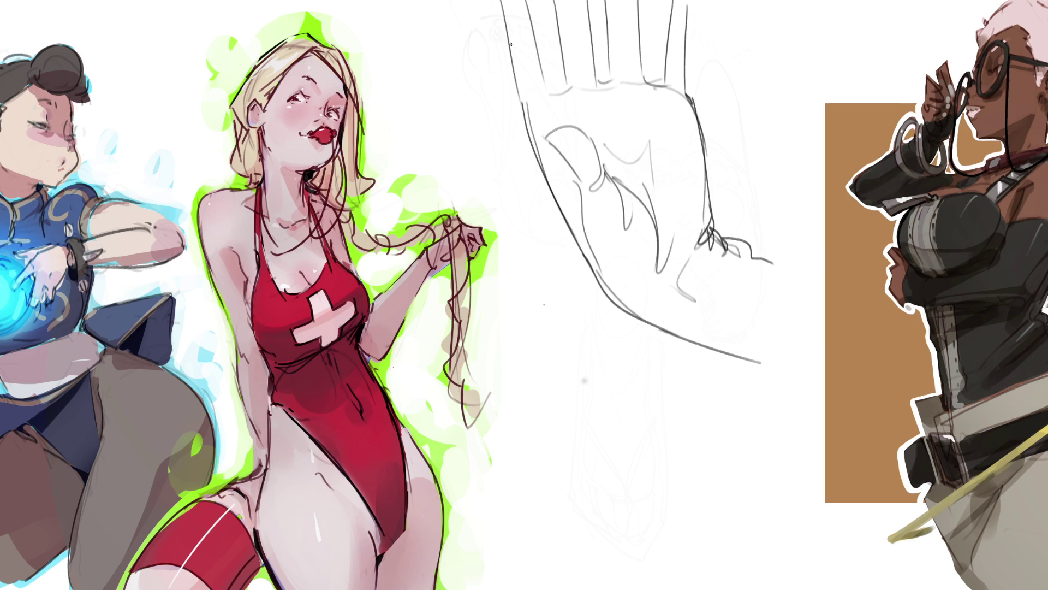
# Add strokes and an arc across the tops of the fingers.
pyautogui.moveTo(516, 39)
pyautogui.mouseDown()
pyautogui.moveTo(587, 30)
pyautogui.moveTo(672, 44)
pyautogui.mouseUp()
pyautogui.hotkey('ctrl', 'z')
pyautogui.moveTo(511, 42)
pyautogui.mouseDown()
pyautogui.moveTo(649, 25)
pyautogui.moveTo(684, 41)
pyautogui.mouseUp()
pyautogui.moveTo(493, 9); pyautogui.dragTo(502, 1)
pyautogui.moveTo(685, 8); pyautogui.dragTo(677, 1)
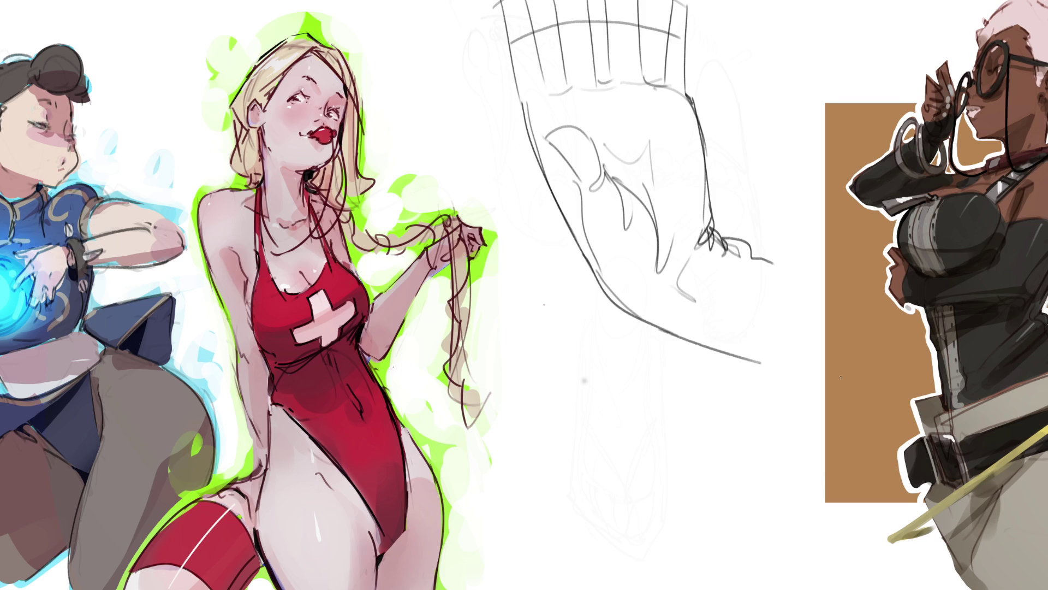
# Erase the old hand sketch and start the limb with diagonal, arc and curve strokes at the top.
pyautogui.press('e')
pyautogui.moveTo(810, 393)
pyautogui.mouseDown()
pyautogui.moveTo(498, 133)
pyautogui.moveTo(772, 457)
pyautogui.moveTo(539, 50)
pyautogui.moveTo(713, 339)
pyautogui.moveTo(683, 141)
pyautogui.moveTo(532, 274)
pyautogui.moveTo(603, 397)
pyautogui.moveTo(492, 141)
pyautogui.moveTo(438, 109)
pyautogui.mouseUp()
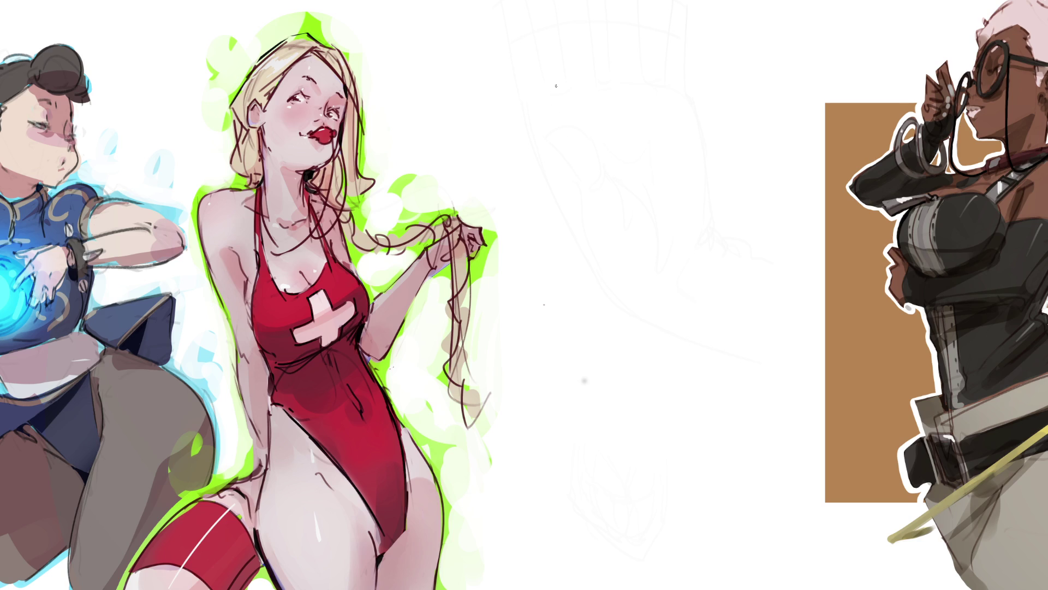
pyautogui.moveTo(604, 67)
pyautogui.mouseDown()
pyautogui.moveTo(551, 111)
pyautogui.moveTo(605, 10)
pyautogui.moveTo(624, 81)
pyautogui.moveTo(673, 139)
pyautogui.mouseUp()
pyautogui.moveTo(629, 86)
pyautogui.mouseDown()
pyautogui.moveTo(667, 128)
pyautogui.moveTo(721, 119)
pyautogui.mouseUp()
pyautogui.moveTo(628, 67)
pyautogui.mouseDown()
pyautogui.moveTo(653, 97)
pyautogui.moveTo(661, 59)
pyautogui.mouseUp()
pyautogui.moveTo(730, 85); pyautogui.dragTo(721, 113)
# Draw the long vertical thigh contours, the rounded joint, and curves sweeping to the page bottom.
pyautogui.moveTo(674, 141); pyautogui.dragTo(670, 257)
pyautogui.moveTo(662, 170); pyautogui.dragTo(669, 293)
pyautogui.moveTo(552, 85)
pyautogui.mouseDown()
pyautogui.moveTo(546, 191)
pyautogui.moveTo(606, 357)
pyautogui.moveTo(645, 353)
pyautogui.mouseUp()
pyautogui.moveTo(664, 239)
pyautogui.mouseDown()
pyautogui.moveTo(646, 391)
pyautogui.moveTo(664, 385)
pyautogui.mouseUp()
pyautogui.moveTo(668, 356); pyautogui.dragTo(659, 421)
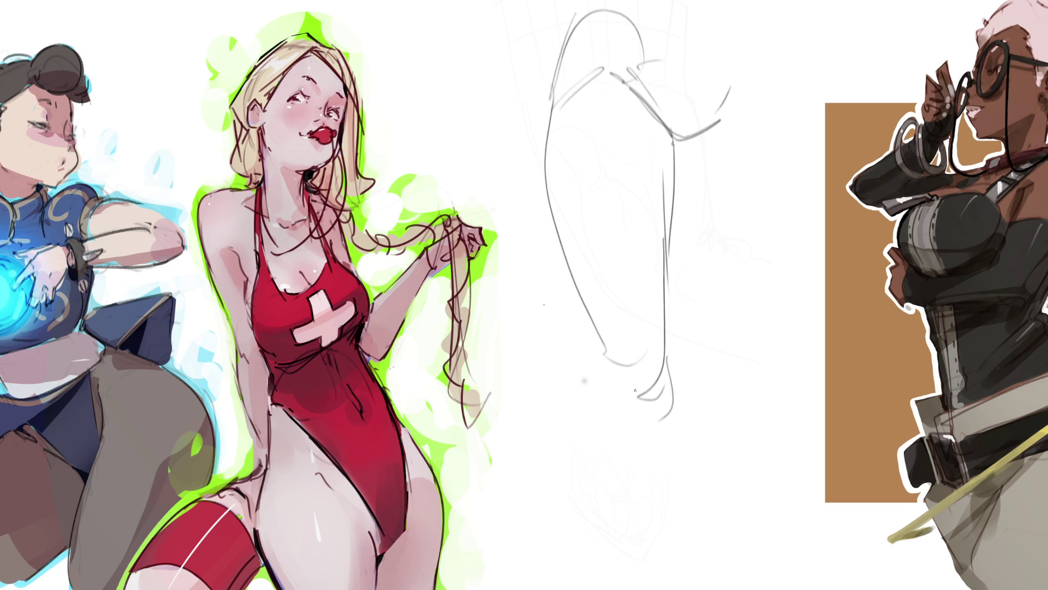
pyautogui.moveTo(611, 389)
pyautogui.mouseDown()
pyautogui.moveTo(646, 374)
pyautogui.moveTo(661, 428)
pyautogui.moveTo(611, 372)
pyautogui.mouseUp()
pyautogui.moveTo(610, 409); pyautogui.dragTo(592, 390)
pyautogui.moveTo(588, 317); pyautogui.dragTo(580, 407)
pyautogui.moveTo(594, 338)
pyautogui.mouseDown()
pyautogui.moveTo(480, 566)
pyautogui.moveTo(479, 589)
pyautogui.mouseUp()
pyautogui.moveTo(672, 399); pyautogui.dragTo(590, 474)
pyautogui.moveTo(644, 425); pyautogui.dragTo(527, 589)
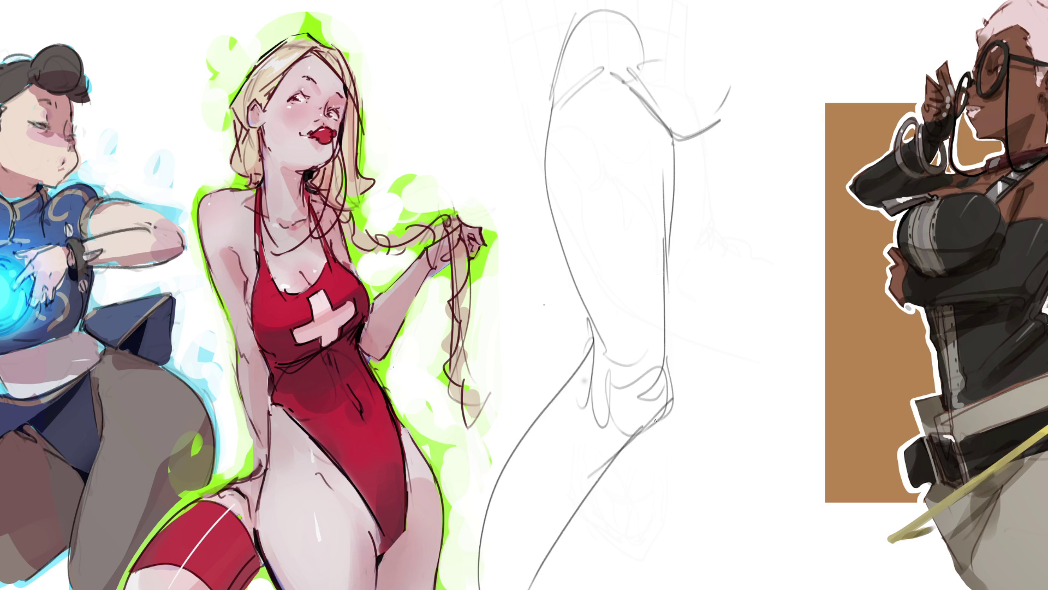
# Darken the shoulder lines and sketch a second leg contour with foot, heel and calf lines.
pyautogui.moveTo(675, 143); pyautogui.dragTo(713, 117)
pyautogui.moveTo(746, 66); pyautogui.dragTo(737, 83)
pyautogui.moveTo(687, 141); pyautogui.dragTo(761, 371)
pyautogui.moveTo(709, 142); pyautogui.dragTo(749, 106)
pyautogui.moveTo(761, 64); pyautogui.dragTo(758, 100)
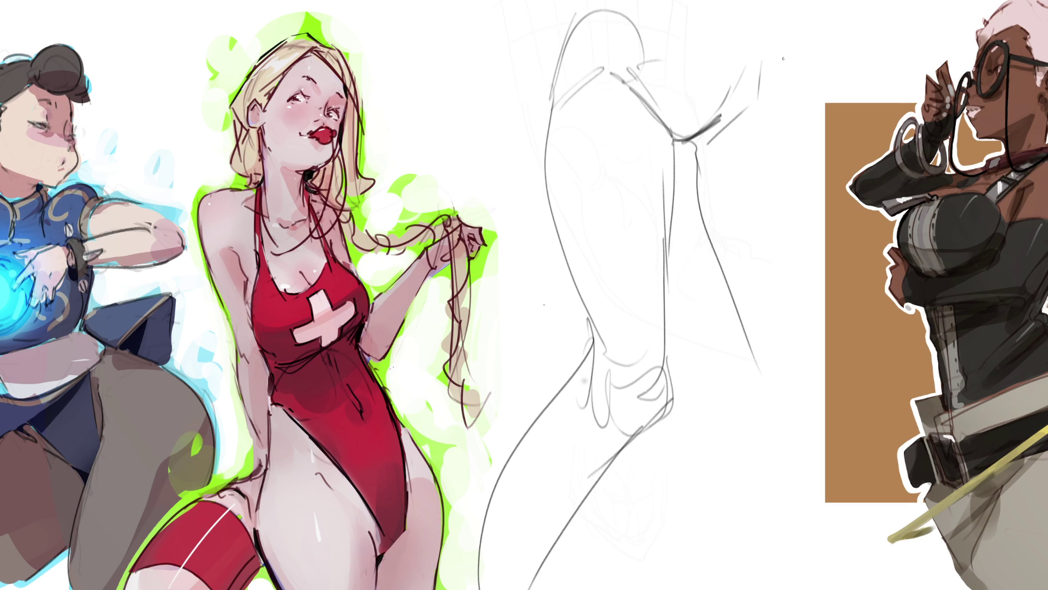
pyautogui.moveTo(777, 29)
pyautogui.mouseDown()
pyautogui.moveTo(765, 95)
pyautogui.moveTo(778, 86)
pyautogui.mouseUp()
pyautogui.moveTo(791, 47)
pyautogui.mouseDown()
pyautogui.moveTo(786, 83)
pyautogui.moveTo(819, 336)
pyautogui.moveTo(794, 432)
pyautogui.mouseUp()
pyautogui.moveTo(815, 375)
pyautogui.mouseDown()
pyautogui.moveTo(789, 440)
pyautogui.moveTo(765, 417)
pyautogui.mouseUp()
pyautogui.moveTo(755, 345)
pyautogui.mouseDown()
pyautogui.moveTo(751, 389)
pyautogui.moveTo(778, 430)
pyautogui.mouseUp()
pyautogui.moveTo(745, 371); pyautogui.dragTo(754, 418)
pyautogui.moveTo(675, 429); pyautogui.dragTo(741, 354)
pyautogui.moveTo(806, 427)
pyautogui.mouseDown()
pyautogui.moveTo(616, 560)
pyautogui.moveTo(637, 556)
pyautogui.mouseUp()
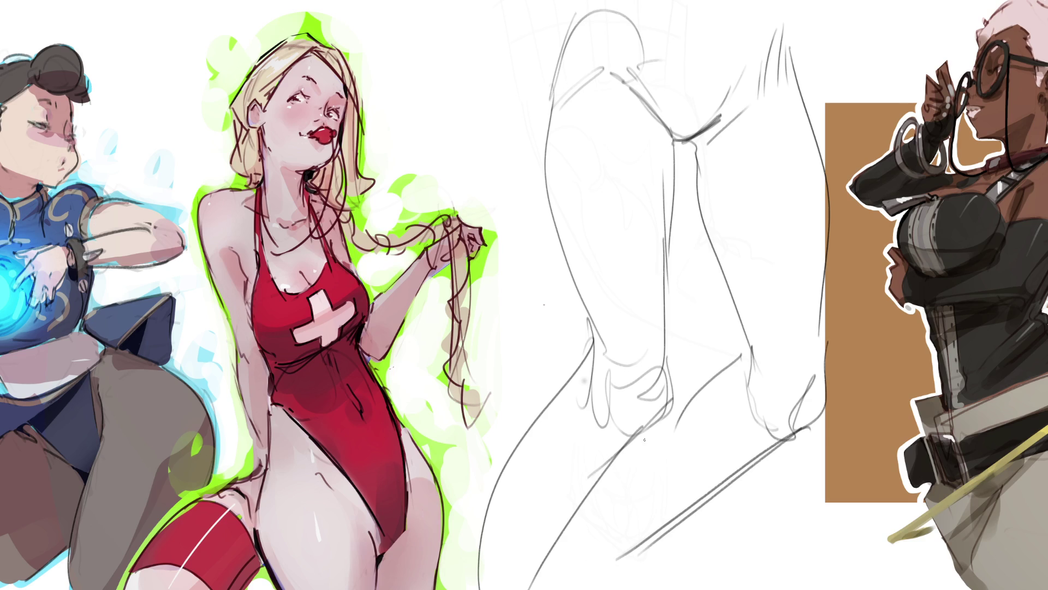
# Fade the leg sketch to faint ghost lines with a large soft eraser.
pyautogui.press('e')
pyautogui.moveTo(620, 457)
pyautogui.mouseDown()
pyautogui.moveTo(609, 12)
pyautogui.moveTo(749, 164)
pyautogui.moveTo(675, 82)
pyautogui.moveTo(600, 464)
pyautogui.moveTo(704, 21)
pyautogui.moveTo(550, 235)
pyautogui.moveTo(725, 39)
pyautogui.moveTo(561, 515)
pyautogui.moveTo(772, 444)
pyautogui.mouseUp()
pyautogui.press('b')
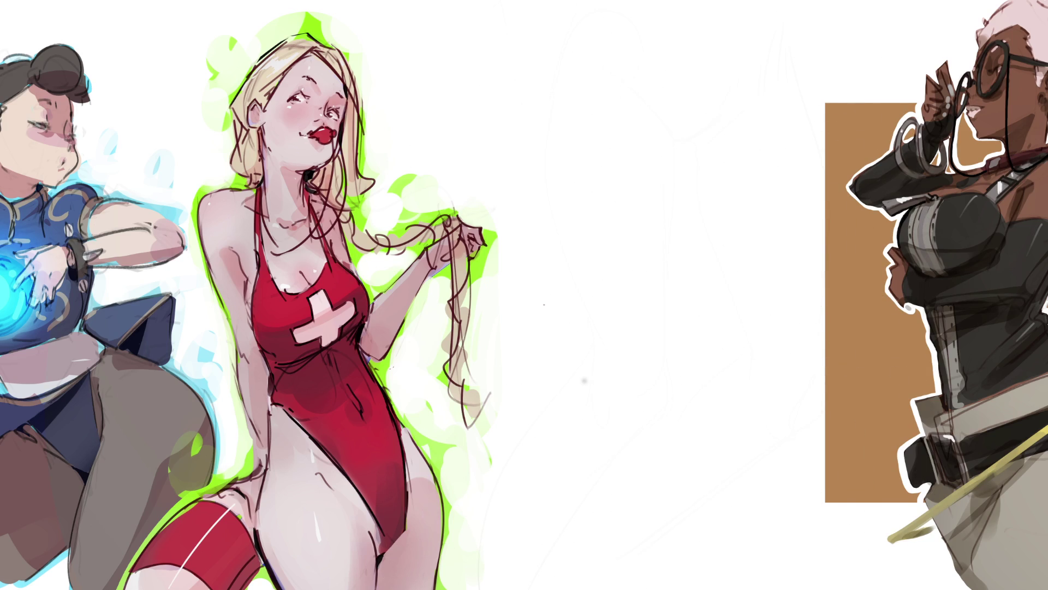
# Sketch the sole ellipse and the teardrop-shaped sole with a doubled right edge.
pyautogui.moveTo(527, 115); pyautogui.dragTo(560, 182)
pyautogui.moveTo(526, 123)
pyautogui.mouseDown()
pyautogui.moveTo(562, 94)
pyautogui.moveTo(633, 109)
pyautogui.moveTo(668, 172)
pyautogui.moveTo(662, 192)
pyautogui.mouseUp()
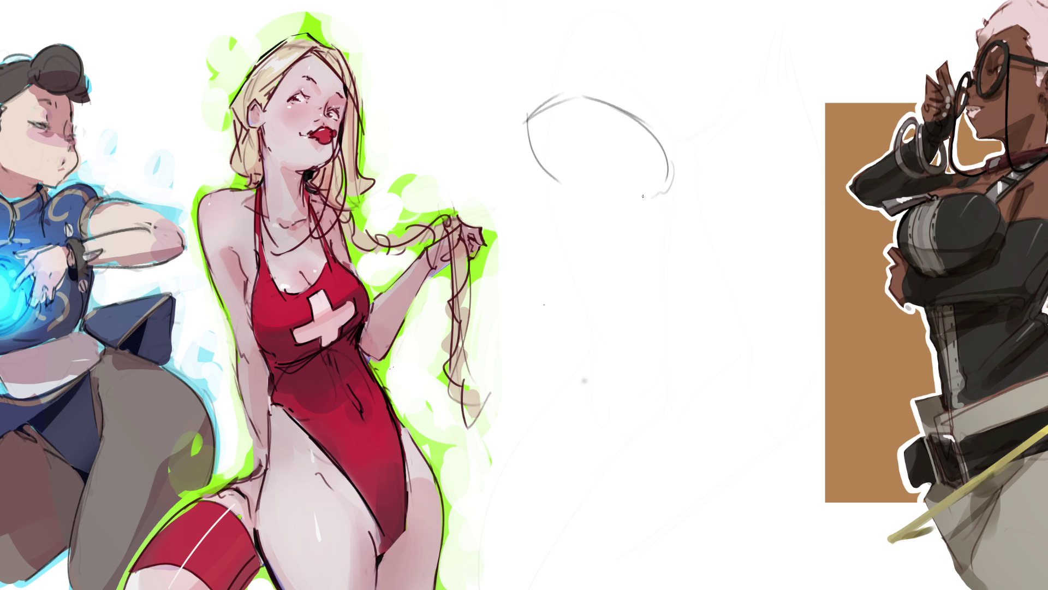
pyautogui.moveTo(575, 174)
pyautogui.mouseDown()
pyautogui.moveTo(611, 192)
pyautogui.moveTo(668, 185)
pyautogui.moveTo(644, 217)
pyautogui.mouseUp()
pyautogui.moveTo(538, 157)
pyautogui.mouseDown()
pyautogui.moveTo(580, 216)
pyautogui.moveTo(591, 208)
pyautogui.moveTo(670, 225)
pyautogui.mouseUp()
pyautogui.moveTo(669, 142); pyautogui.dragTo(686, 251)
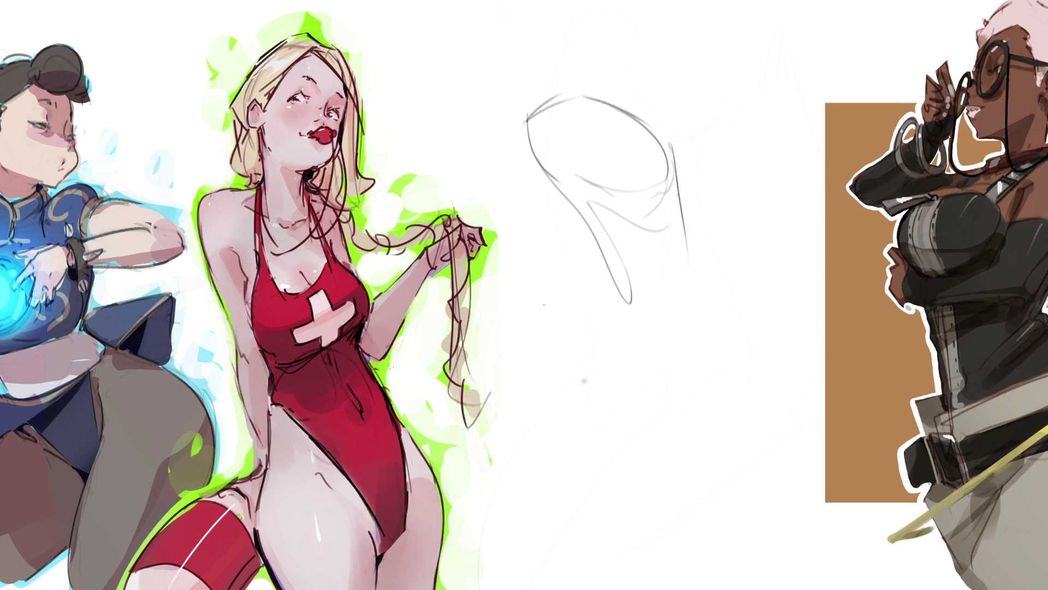
pyautogui.moveTo(676, 169); pyautogui.dragTo(690, 237)
# Close the sole's bottom, add the heel loop, and draw the big toe and row of smaller toes.
pyautogui.moveTo(601, 254); pyautogui.dragTo(686, 336)
pyautogui.moveTo(680, 242)
pyautogui.mouseDown()
pyautogui.moveTo(678, 362)
pyautogui.moveTo(703, 287)
pyautogui.mouseUp()
pyautogui.moveTo(683, 194)
pyautogui.mouseDown()
pyautogui.moveTo(710, 338)
pyautogui.moveTo(731, 246)
pyautogui.moveTo(710, 236)
pyautogui.mouseUp()
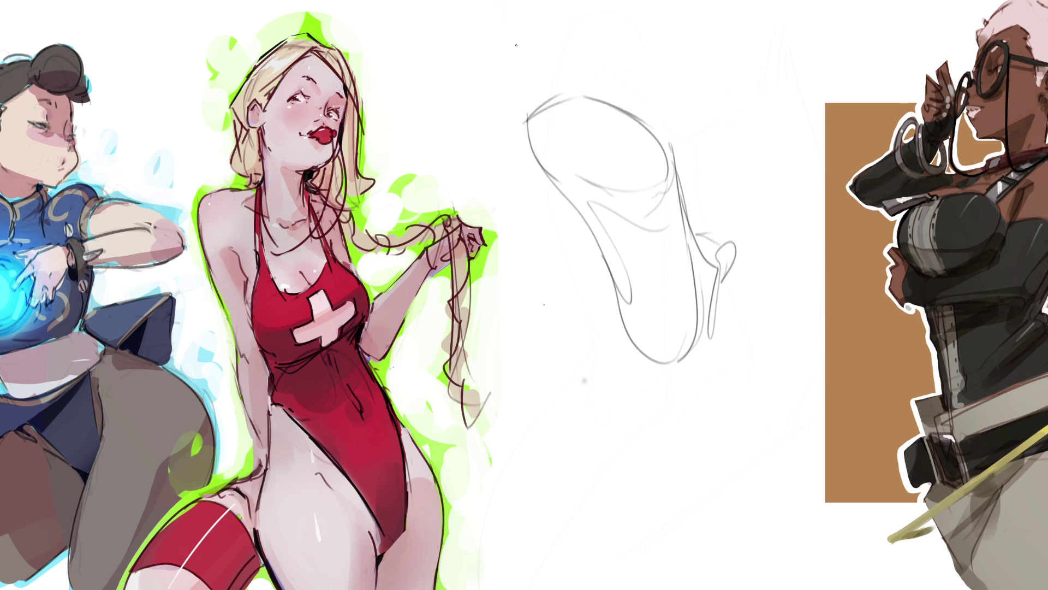
pyautogui.moveTo(517, 39)
pyautogui.mouseDown()
pyautogui.moveTo(513, 79)
pyautogui.moveTo(531, 28)
pyautogui.moveTo(539, 76)
pyautogui.mouseUp()
pyautogui.moveTo(548, 28)
pyautogui.mouseDown()
pyautogui.moveTo(546, 48)
pyautogui.moveTo(568, 49)
pyautogui.moveTo(584, 31)
pyautogui.moveTo(594, 53)
pyautogui.mouseUp()
pyautogui.moveTo(608, 49)
pyautogui.mouseDown()
pyautogui.moveTo(605, 64)
pyautogui.moveTo(644, 82)
pyautogui.mouseUp()
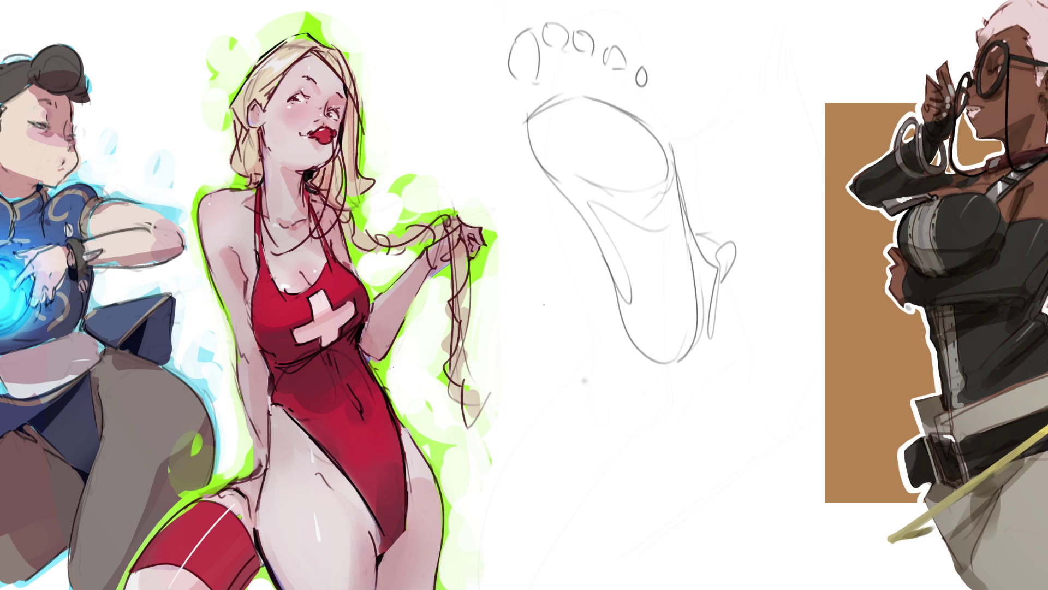
# Draw the ankle lines down toward the heel and the heel's bottom contour.
pyautogui.moveTo(649, 111); pyautogui.dragTo(666, 139)
pyautogui.moveTo(680, 197)
pyautogui.mouseDown()
pyautogui.moveTo(745, 187)
pyautogui.moveTo(786, 110)
pyautogui.moveTo(822, 156)
pyautogui.moveTo(823, 186)
pyautogui.moveTo(786, 245)
pyautogui.moveTo(757, 260)
pyautogui.mouseUp()
pyautogui.moveTo(825, 204)
pyautogui.mouseDown()
pyautogui.moveTo(738, 280)
pyautogui.moveTo(708, 340)
pyautogui.mouseUp()
pyautogui.moveTo(625, 342)
pyautogui.mouseDown()
pyautogui.moveTo(704, 334)
pyautogui.moveTo(681, 367)
pyautogui.mouseUp()
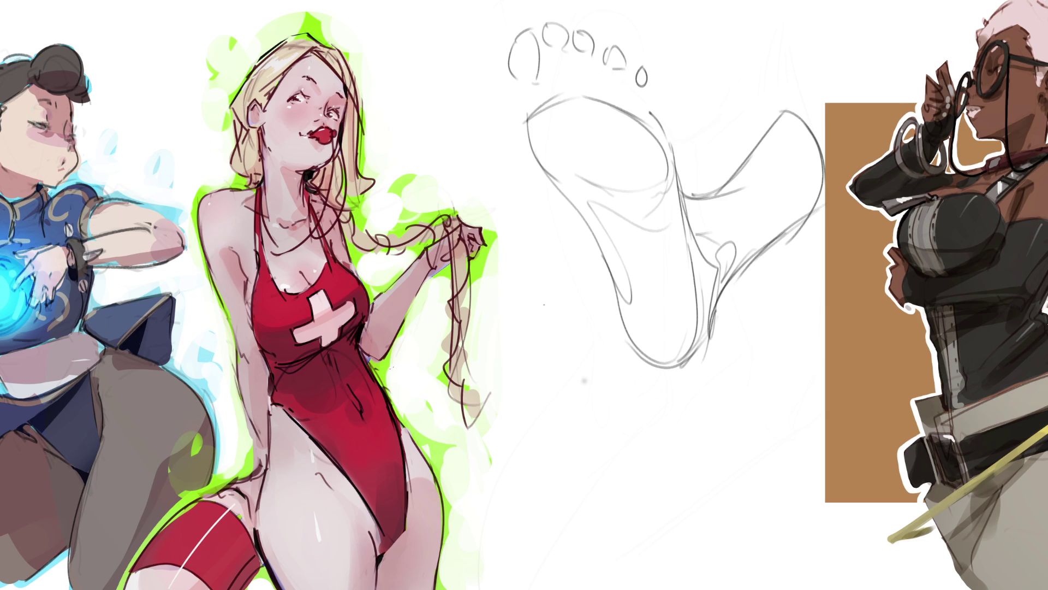
# Add short crease strokes under and between the first three toes.
pyautogui.moveTo(540, 72); pyautogui.dragTo(541, 83)
pyautogui.moveTo(552, 56)
pyautogui.mouseDown()
pyautogui.moveTo(557, 86)
pyautogui.moveTo(582, 73)
pyautogui.mouseUp()
pyautogui.moveTo(583, 79)
pyautogui.mouseDown()
pyautogui.moveTo(635, 102)
pyautogui.moveTo(645, 80)
pyautogui.moveTo(653, 117)
pyautogui.mouseUp()
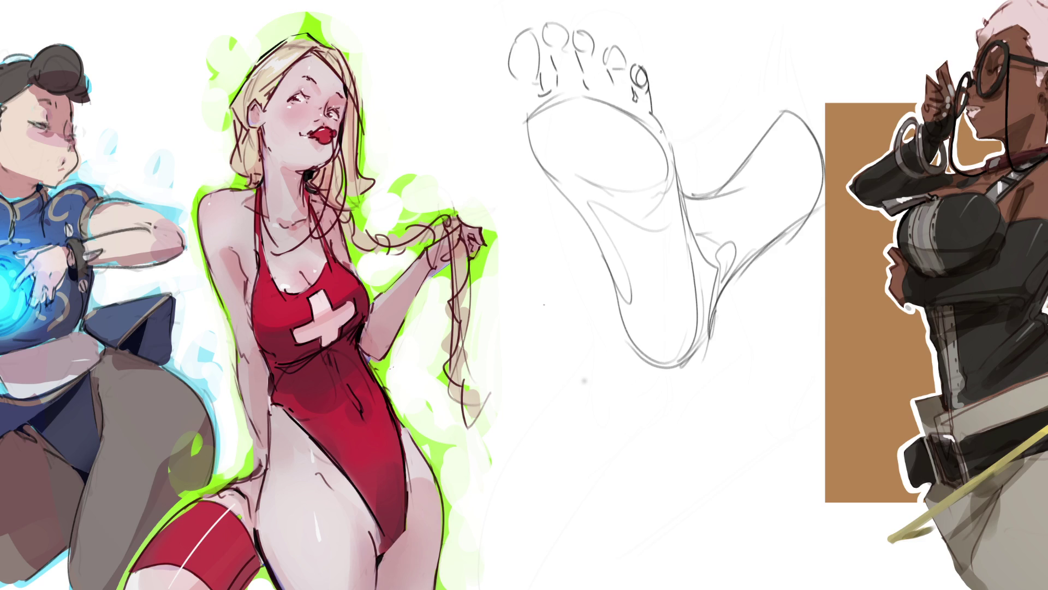
# Darken the outlines of all five toes and the lines along their base.
pyautogui.moveTo(507, 58); pyautogui.dragTo(527, 121)
pyautogui.moveTo(545, 70)
pyautogui.mouseDown()
pyautogui.moveTo(543, 93)
pyautogui.moveTo(554, 96)
pyautogui.mouseUp()
pyautogui.moveTo(545, 37)
pyautogui.mouseDown()
pyautogui.moveTo(552, 58)
pyautogui.moveTo(566, 30)
pyautogui.moveTo(571, 59)
pyautogui.moveTo(560, 61)
pyautogui.moveTo(597, 49)
pyautogui.moveTo(594, 70)
pyautogui.moveTo(629, 79)
pyautogui.moveTo(629, 67)
pyautogui.moveTo(641, 95)
pyautogui.moveTo(650, 88)
pyautogui.mouseUp()
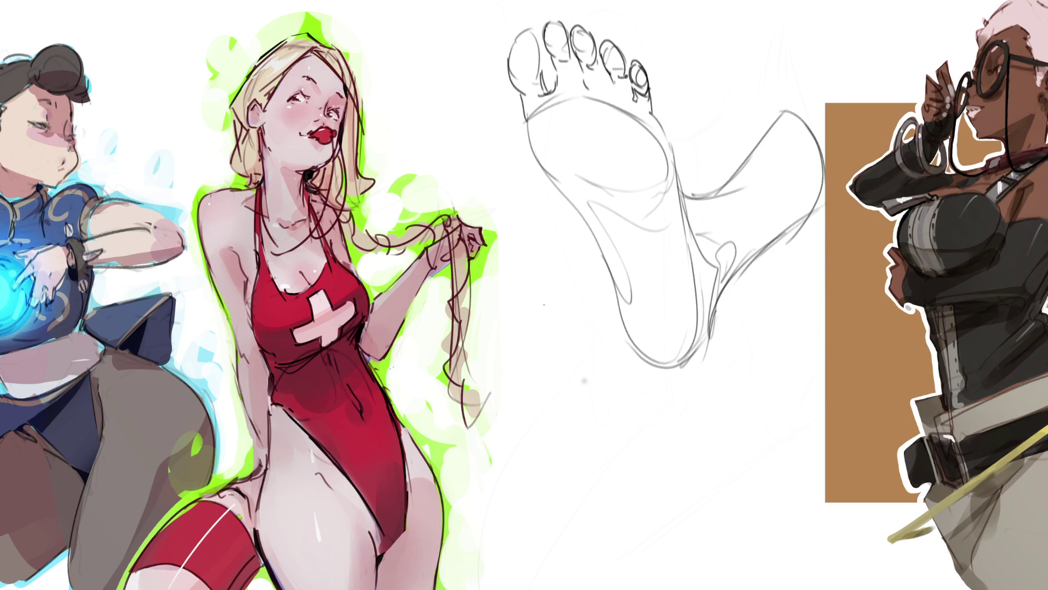
pyautogui.moveTo(598, 59)
pyautogui.mouseDown()
pyautogui.moveTo(602, 94)
pyautogui.moveTo(585, 90)
pyautogui.moveTo(615, 89)
pyautogui.moveTo(647, 113)
pyautogui.moveTo(579, 82)
pyautogui.mouseUp()
pyautogui.moveTo(579, 80)
pyautogui.mouseDown()
pyautogui.moveTo(586, 89)
pyautogui.moveTo(573, 85)
pyautogui.moveTo(605, 78)
pyautogui.mouseUp()
pyautogui.moveTo(591, 97); pyautogui.dragTo(631, 96)
pyautogui.moveTo(619, 90); pyautogui.dragTo(643, 103)
pyautogui.moveTo(559, 88); pyautogui.dragTo(628, 102)
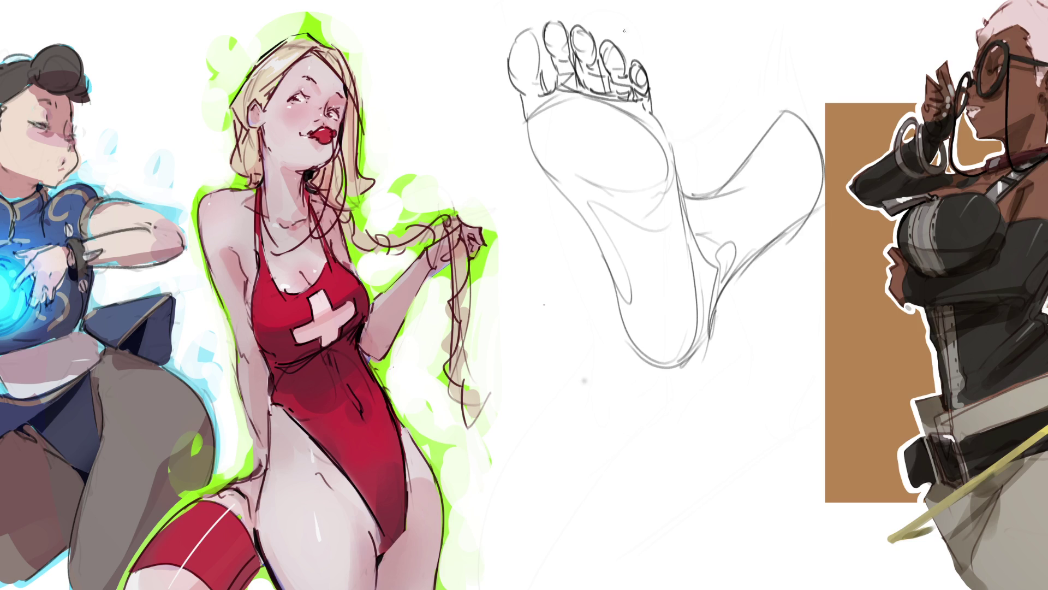
pyautogui.moveTo(520, 85)
pyautogui.mouseDown()
pyautogui.moveTo(541, 94)
pyautogui.moveTo(543, 112)
pyautogui.mouseUp()
# Darken the sole's edges and hatch the inner sole strip, undoing a stray heel stroke.
pyautogui.moveTo(651, 114); pyautogui.dragTo(676, 168)
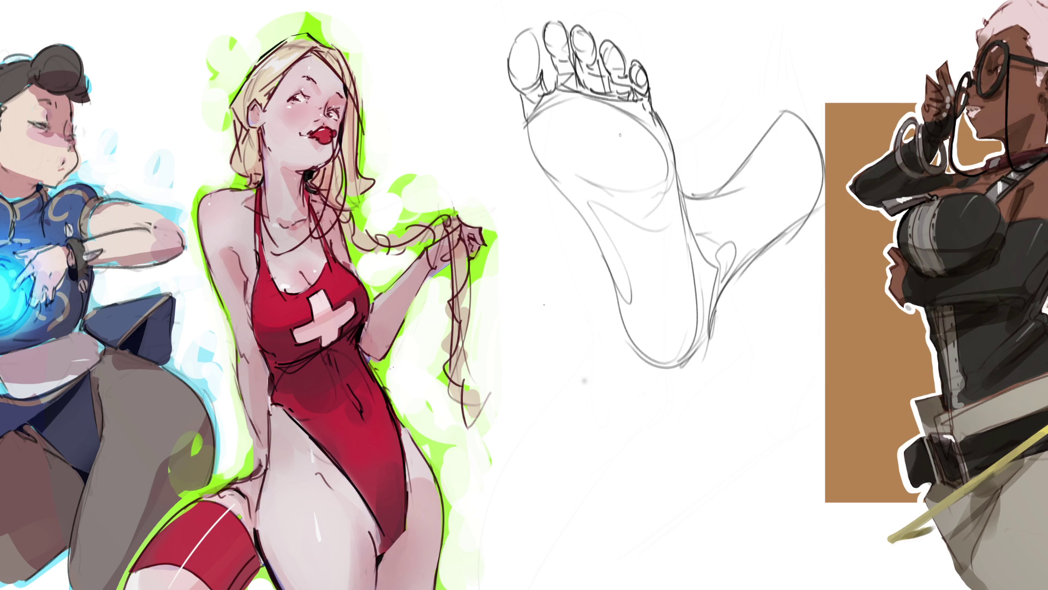
pyautogui.moveTo(582, 176); pyautogui.dragTo(623, 244)
pyautogui.moveTo(587, 179); pyautogui.dragTo(621, 242)
pyautogui.moveTo(589, 177); pyautogui.dragTo(615, 248)
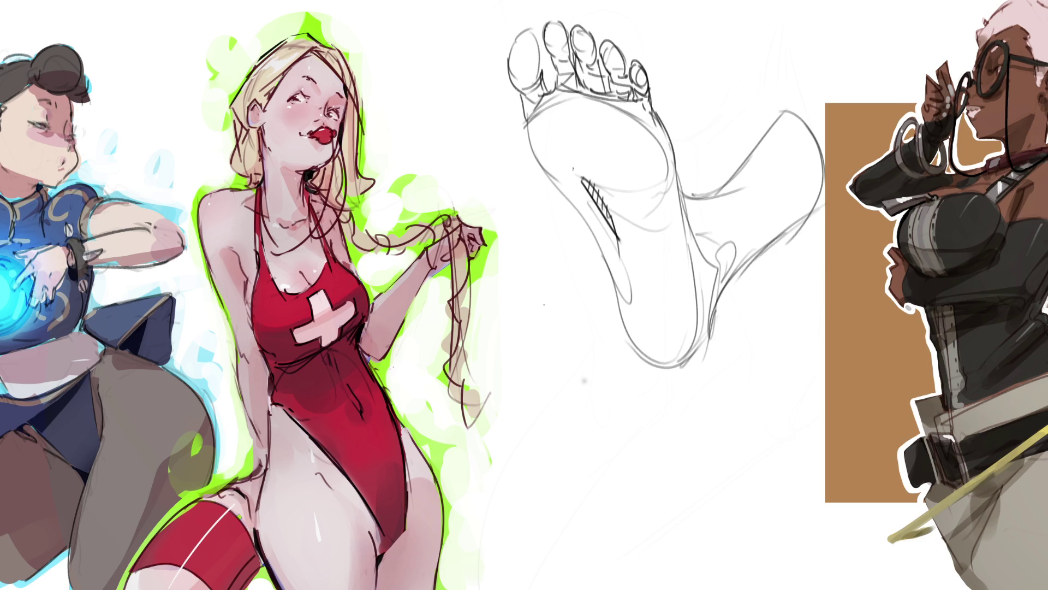
pyautogui.moveTo(536, 155); pyautogui.dragTo(619, 228)
pyautogui.moveTo(527, 116)
pyautogui.mouseDown()
pyautogui.moveTo(557, 186)
pyautogui.moveTo(559, 117)
pyautogui.moveTo(669, 175)
pyautogui.moveTo(656, 191)
pyautogui.moveTo(606, 199)
pyautogui.moveTo(665, 297)
pyautogui.moveTo(642, 365)
pyautogui.moveTo(684, 300)
pyautogui.mouseUp()
pyautogui.click(646, 307)
pyautogui.hotkey('ctrl', 'z')
pyautogui.hotkey('ctrl', 'z')
# Redraw the heel curve, reinforce the heel-to-ankle line, then fade the foot sketch with the eraser.
pyautogui.moveTo(614, 281)
pyautogui.mouseDown()
pyautogui.moveTo(679, 313)
pyautogui.moveTo(702, 306)
pyautogui.moveTo(675, 276)
pyautogui.mouseUp()
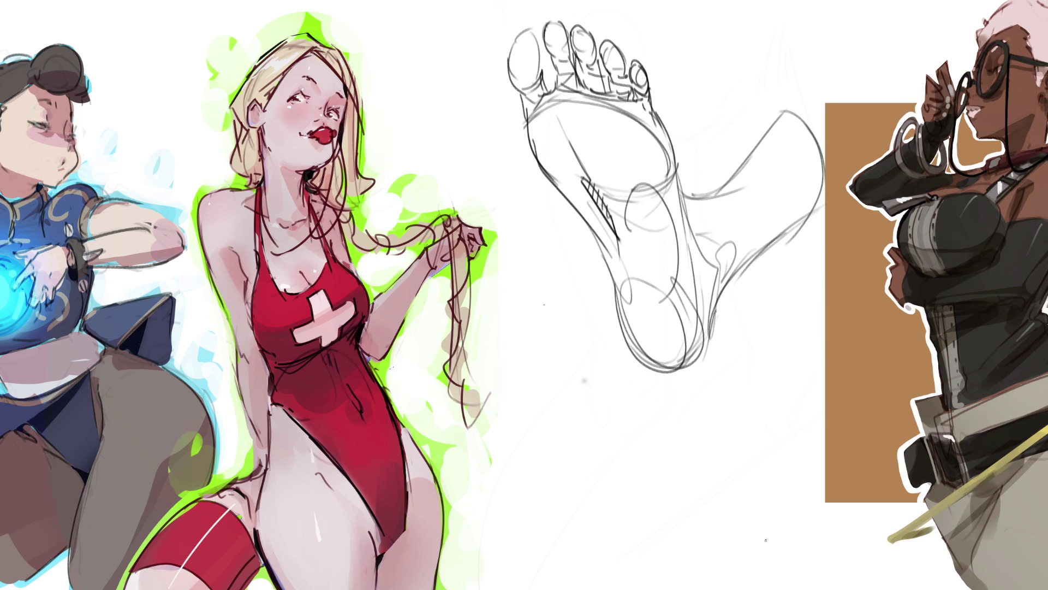
pyautogui.moveTo(679, 180)
pyautogui.mouseDown()
pyautogui.moveTo(740, 156)
pyautogui.moveTo(771, 123)
pyautogui.mouseUp()
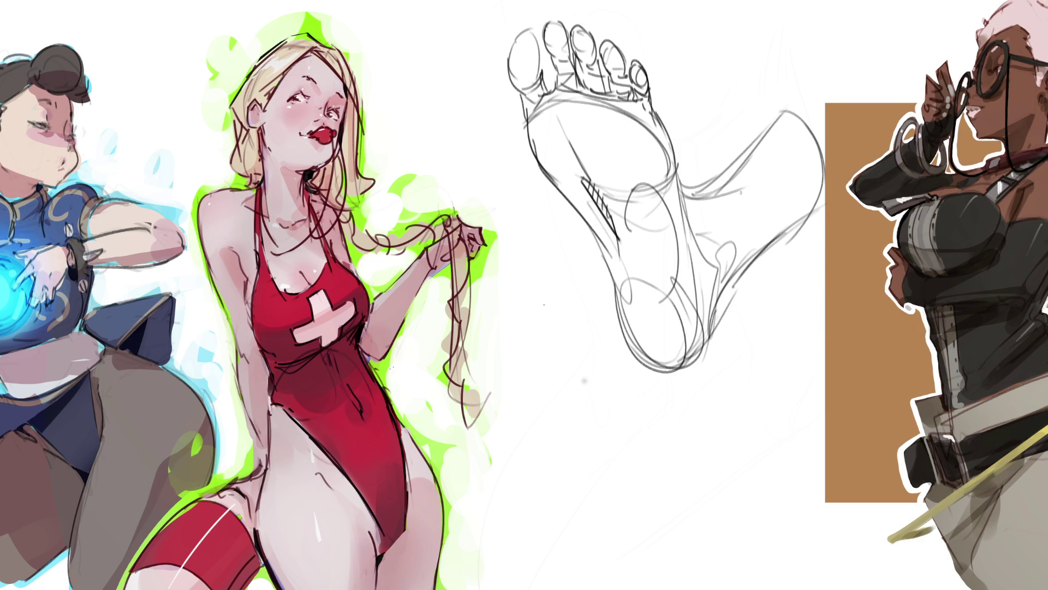
pyautogui.press('e')
pyautogui.moveTo(714, 82)
pyautogui.mouseDown()
pyautogui.moveTo(620, 433)
pyautogui.moveTo(574, 188)
pyautogui.moveTo(517, 120)
pyautogui.moveTo(585, 327)
pyautogui.moveTo(679, 117)
pyautogui.moveTo(584, 152)
pyautogui.moveTo(642, 127)
pyautogui.mouseUp()
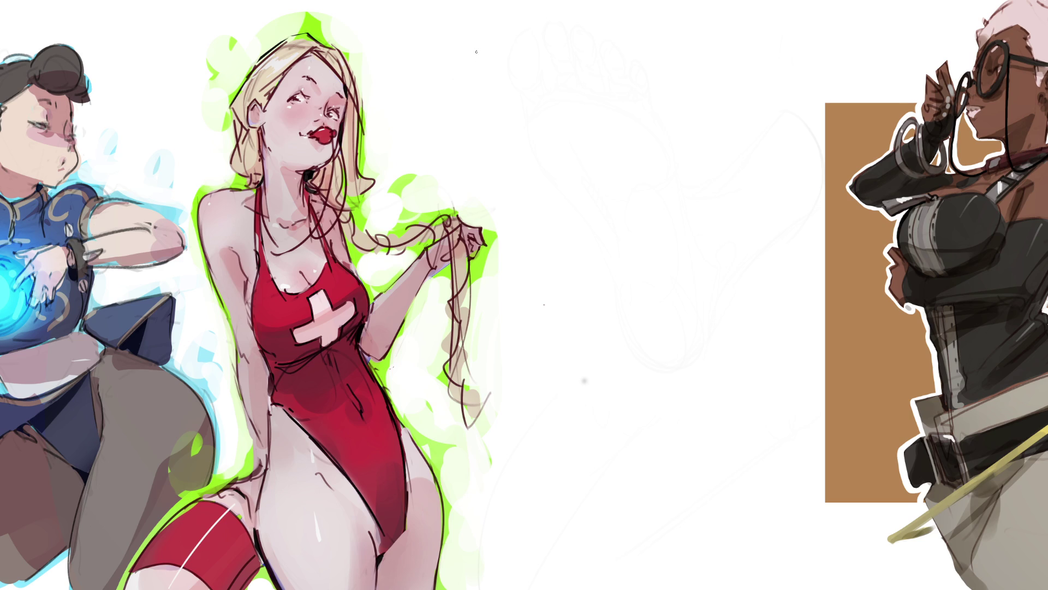
# Draw two eyes with iris, pupil and darkened lid, plus an eyebrow and faint under-eye line.
pyautogui.moveTo(460, 79)
pyautogui.mouseDown()
pyautogui.moveTo(493, 75)
pyautogui.moveTo(447, 76)
pyautogui.mouseUp()
pyautogui.moveTo(470, 76)
pyautogui.mouseDown()
pyautogui.moveTo(499, 76)
pyautogui.moveTo(496, 31)
pyautogui.moveTo(508, 40)
pyautogui.mouseUp()
pyautogui.moveTo(491, 72)
pyautogui.mouseDown()
pyautogui.moveTo(469, 69)
pyautogui.moveTo(463, 74)
pyautogui.moveTo(478, 66)
pyautogui.moveTo(459, 86)
pyautogui.mouseUp()
pyautogui.moveTo(548, 78)
pyautogui.mouseDown()
pyautogui.moveTo(587, 72)
pyautogui.moveTo(564, 65)
pyautogui.mouseUp()
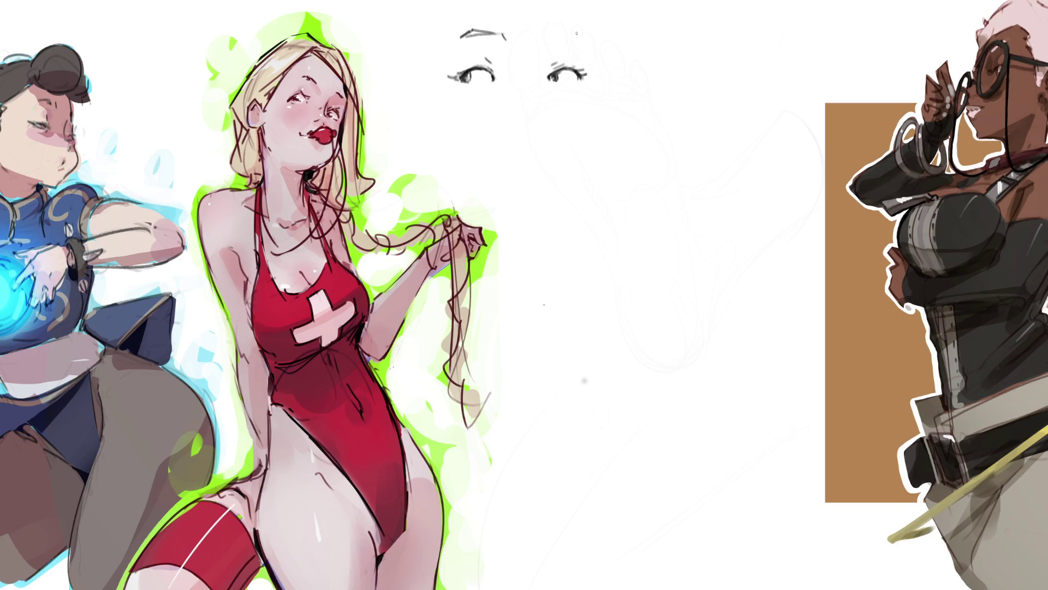
pyautogui.moveTo(546, 38); pyautogui.dragTo(578, 32)
pyautogui.moveTo(562, 83)
pyautogui.mouseDown()
pyautogui.moveTo(579, 80)
pyautogui.moveTo(549, 81)
pyautogui.mouseUp()
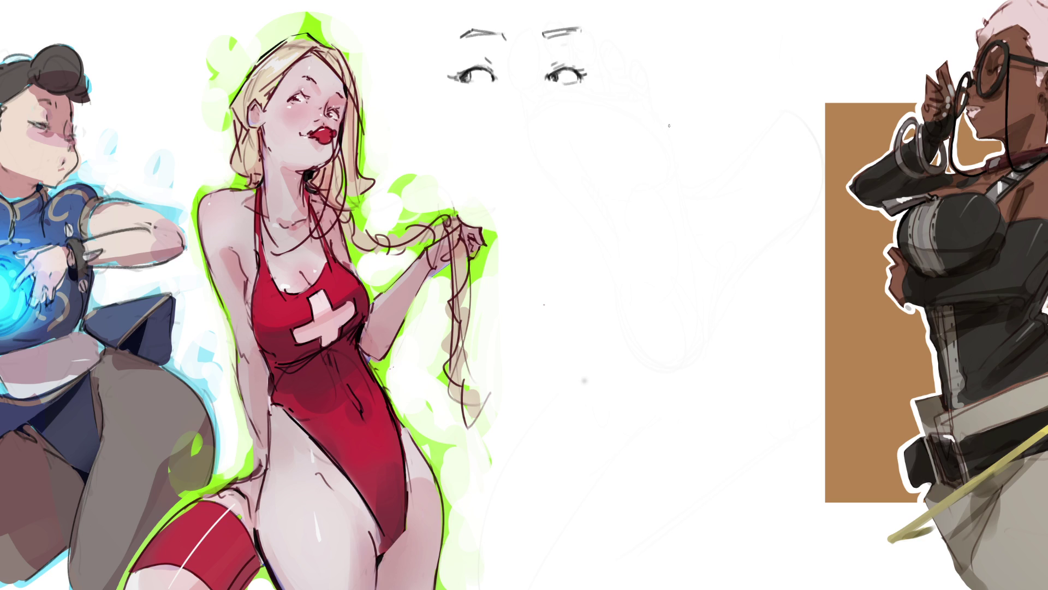
# Draw the new eye's dark upper lid with a tapered lash flick and a light lower lid.
pyautogui.moveTo(653, 143)
pyautogui.mouseDown()
pyautogui.moveTo(681, 124)
pyautogui.moveTo(656, 148)
pyautogui.moveTo(678, 124)
pyautogui.moveTo(706, 138)
pyautogui.mouseUp()
pyautogui.moveTo(696, 127); pyautogui.dragTo(716, 136)
pyautogui.moveTo(705, 134); pyautogui.dragTo(709, 139)
pyautogui.moveTo(662, 154)
pyautogui.mouseDown()
pyautogui.moveTo(697, 143)
pyautogui.moveTo(675, 134)
pyautogui.moveTo(676, 148)
pyautogui.moveTo(697, 140)
pyautogui.moveTo(674, 130)
pyautogui.mouseUp()
pyautogui.moveTo(662, 125)
pyautogui.mouseDown()
pyautogui.moveTo(654, 138)
pyautogui.moveTo(673, 120)
pyautogui.moveTo(706, 123)
pyautogui.moveTo(654, 130)
pyautogui.mouseUp()
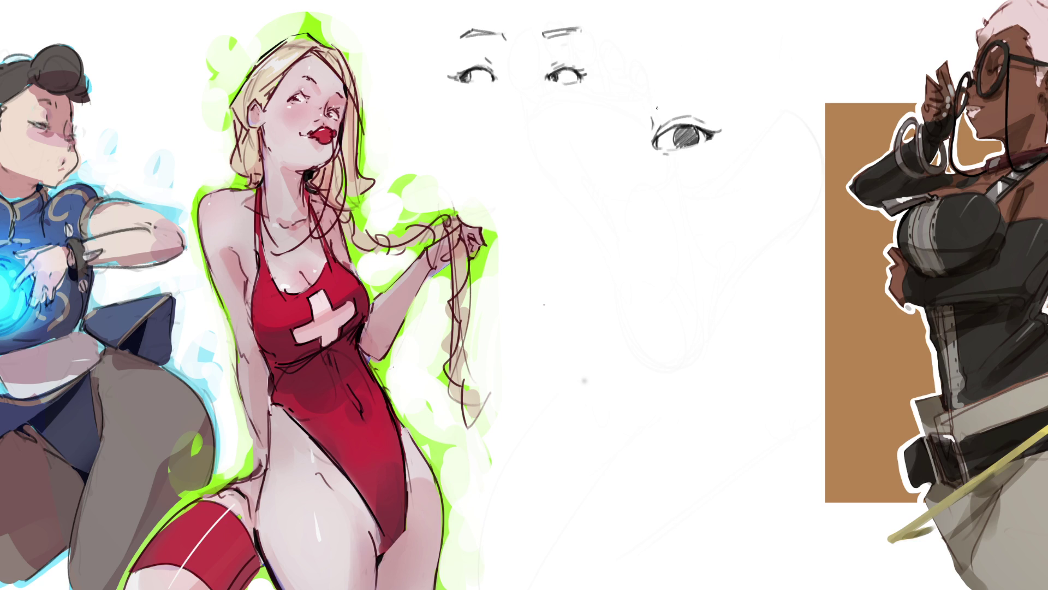
# Add an eyebrow above it and a faint line under the iris, then begin the next eye below.
pyautogui.moveTo(644, 104); pyautogui.dragTo(705, 82)
pyautogui.moveTo(685, 148)
pyautogui.mouseDown()
pyautogui.moveTo(658, 137)
pyautogui.moveTo(681, 126)
pyautogui.mouseUp()
pyautogui.moveTo(587, 144)
pyautogui.mouseDown()
pyautogui.moveTo(592, 152)
pyautogui.moveTo(548, 149)
pyautogui.moveTo(584, 158)
pyautogui.mouseUp()
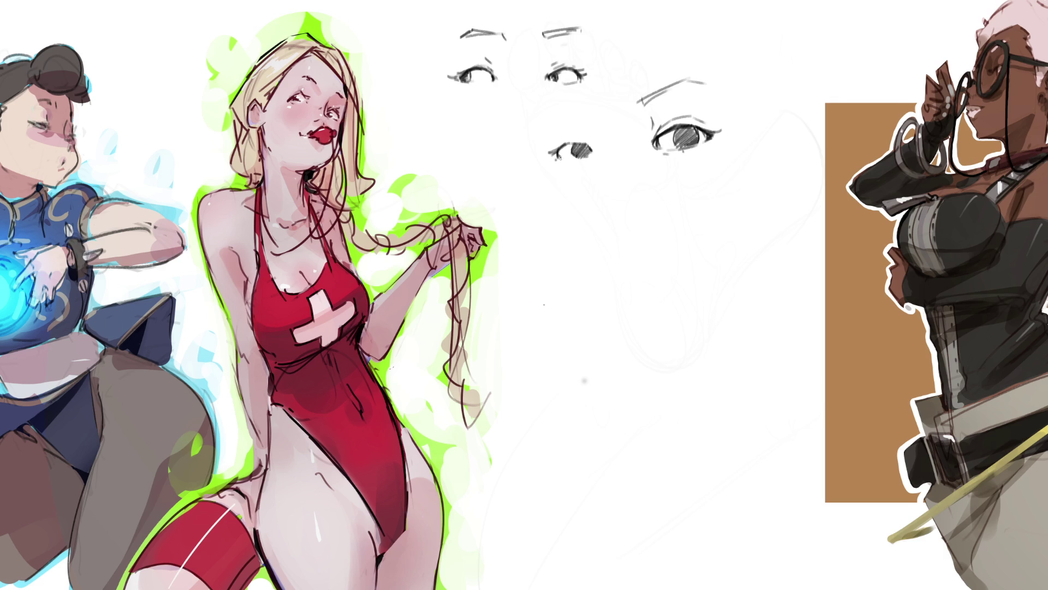
# Hatch the new eye's dark iris and refine its corners, undoing the stray inner-corner strokes.
pyautogui.moveTo(582, 163)
pyautogui.mouseDown()
pyautogui.moveTo(569, 159)
pyautogui.moveTo(587, 161)
pyautogui.moveTo(589, 145)
pyautogui.moveTo(593, 159)
pyautogui.mouseUp()
pyautogui.moveTo(562, 140)
pyautogui.mouseDown()
pyautogui.moveTo(558, 152)
pyautogui.moveTo(571, 136)
pyautogui.mouseUp()
pyautogui.moveTo(594, 143); pyautogui.dragTo(596, 153)
pyautogui.moveTo(558, 151); pyautogui.dragTo(562, 155)
pyautogui.hotkey('ctrl', 'z')
pyautogui.hotkey('ctrl', 'z')
pyautogui.moveTo(558, 146); pyautogui.dragTo(549, 150)
pyautogui.hotkey('ctrl', 'z')
pyautogui.moveTo(557, 141); pyautogui.dragTo(554, 147)
pyautogui.hotkey('ctrl', 'z')
# Sketch an eyebrow above the new eye, redoing its stray end strokes.
pyautogui.moveTo(549, 117); pyautogui.dragTo(587, 99)
pyautogui.moveTo(585, 100); pyautogui.dragTo(591, 111)
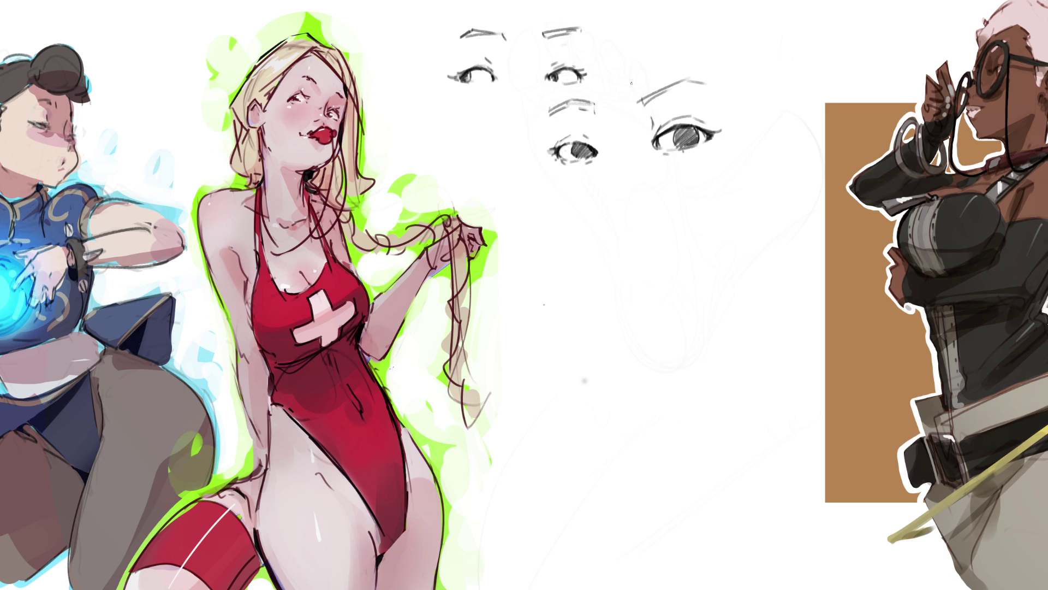
pyautogui.hotkey('ctrl', 'z')
pyautogui.moveTo(550, 110); pyautogui.dragTo(582, 103)
pyautogui.moveTo(589, 99); pyautogui.dragTo(592, 109)
pyautogui.hotkey('ctrl', 'z')
# Add small nose curves beside the new eye and between the top eyes.
pyautogui.moveTo(595, 118); pyautogui.dragTo(604, 137)
pyautogui.moveTo(612, 154); pyautogui.dragTo(632, 154)
pyautogui.moveTo(519, 81); pyautogui.dragTo(535, 85)
# Draw the first lower almond eye outline with a darkened lid crease above it.
pyautogui.moveTo(542, 252); pyautogui.dragTo(606, 268)
pyautogui.moveTo(538, 255)
pyautogui.mouseDown()
pyautogui.moveTo(588, 249)
pyautogui.moveTo(596, 285)
pyautogui.mouseUp()
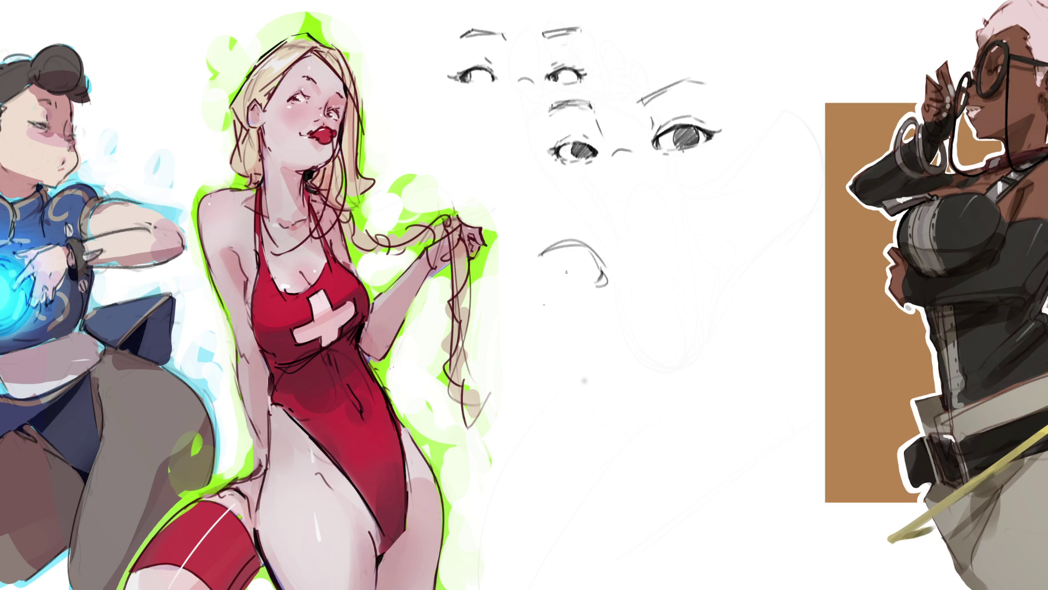
pyautogui.moveTo(551, 246)
pyautogui.mouseDown()
pyautogui.moveTo(547, 274)
pyautogui.moveTo(581, 285)
pyautogui.mouseUp()
pyautogui.moveTo(572, 239)
pyautogui.mouseDown()
pyautogui.moveTo(523, 249)
pyautogui.moveTo(606, 261)
pyautogui.mouseUp()
pyautogui.moveTo(532, 230)
pyautogui.mouseDown()
pyautogui.moveTo(550, 243)
pyautogui.moveTo(585, 238)
pyautogui.moveTo(606, 273)
pyautogui.mouseUp()
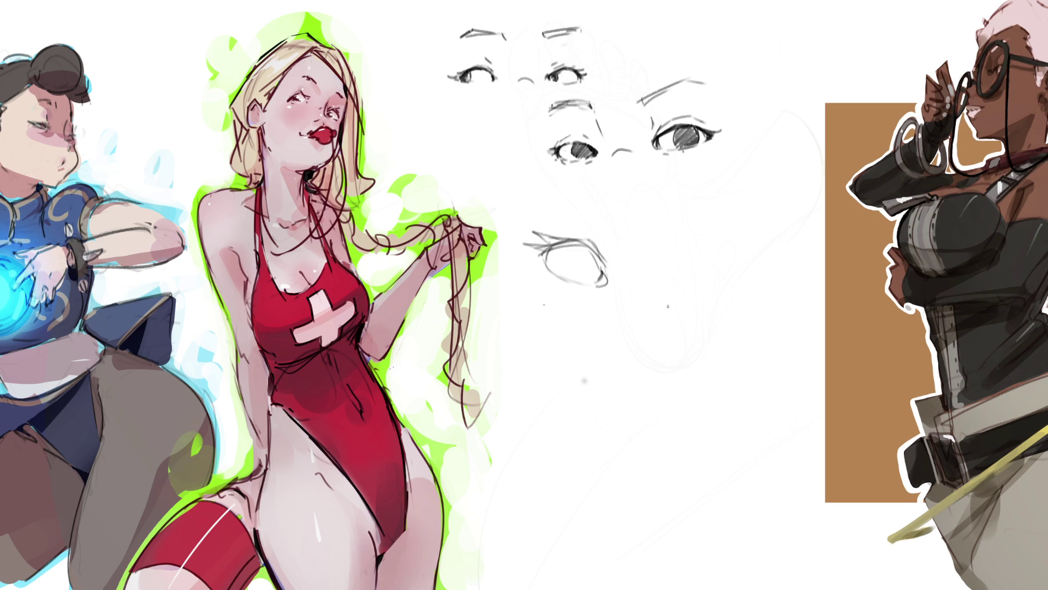
# Outline the second lower eye, then darken the first eye's crease and bottom edge.
pyautogui.moveTo(667, 307)
pyautogui.mouseDown()
pyautogui.moveTo(704, 295)
pyautogui.moveTo(722, 313)
pyautogui.mouseUp()
pyautogui.moveTo(686, 314); pyautogui.dragTo(711, 330)
pyautogui.moveTo(725, 323); pyautogui.dragTo(723, 326)
pyautogui.moveTo(690, 295)
pyautogui.mouseDown()
pyautogui.moveTo(709, 292)
pyautogui.moveTo(725, 316)
pyautogui.moveTo(717, 293)
pyautogui.moveTo(755, 296)
pyautogui.moveTo(743, 307)
pyautogui.mouseUp()
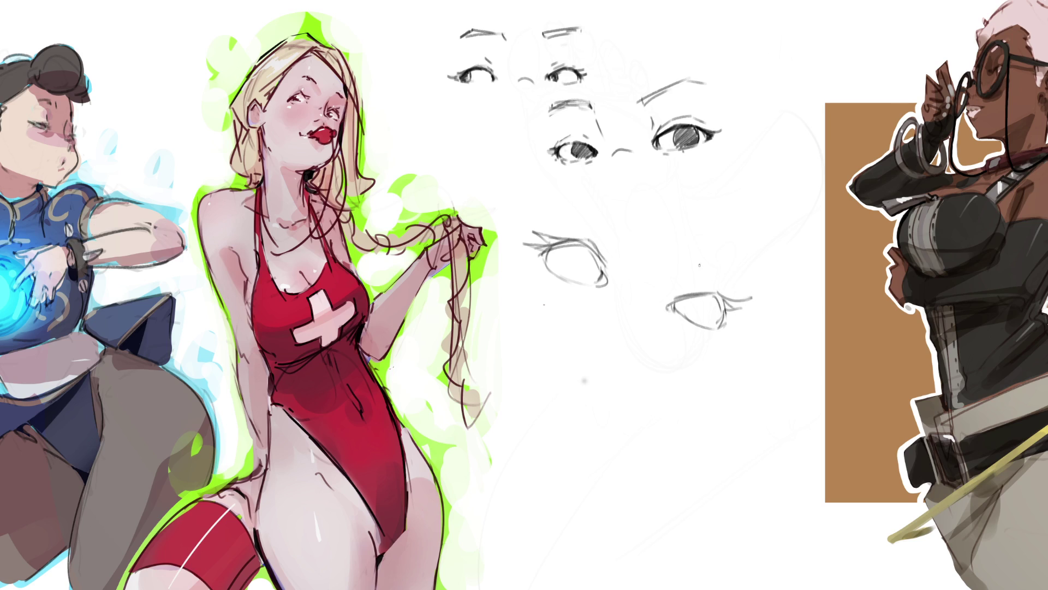
pyautogui.moveTo(686, 291); pyautogui.dragTo(712, 284)
pyautogui.moveTo(553, 235)
pyautogui.mouseDown()
pyautogui.moveTo(570, 233)
pyautogui.moveTo(599, 254)
pyautogui.mouseUp()
pyautogui.moveTo(612, 280)
pyautogui.mouseDown()
pyautogui.moveTo(594, 292)
pyautogui.moveTo(541, 262)
pyautogui.mouseUp()
# Darken the lower-right eye's bottom edge and draw eyebrows above both lower eyes.
pyautogui.moveTo(692, 322); pyautogui.dragTo(705, 327)
pyautogui.moveTo(562, 189); pyautogui.dragTo(625, 221)
pyautogui.moveTo(694, 246)
pyautogui.mouseDown()
pyautogui.moveTo(737, 266)
pyautogui.moveTo(727, 262)
pyautogui.mouseUp()
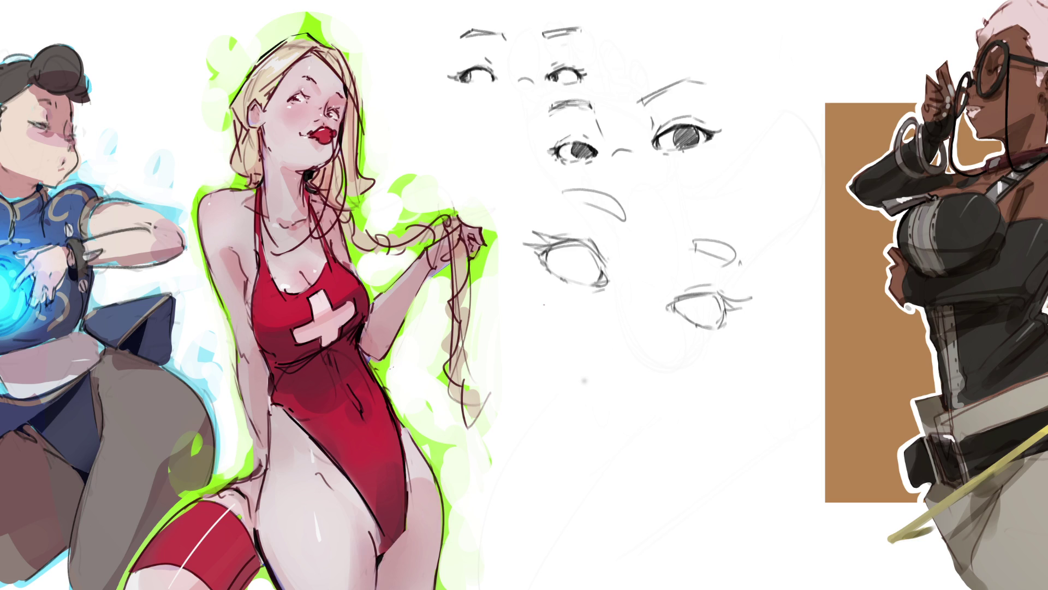
# Draw the irises in both lower eyes and hatch them dark.
pyautogui.moveTo(680, 308); pyautogui.dragTo(709, 299)
pyautogui.moveTo(585, 245)
pyautogui.mouseDown()
pyautogui.moveTo(587, 273)
pyautogui.moveTo(591, 262)
pyautogui.moveTo(582, 270)
pyautogui.mouseUp()
pyautogui.moveTo(560, 246)
pyautogui.mouseDown()
pyautogui.moveTo(562, 257)
pyautogui.moveTo(573, 249)
pyautogui.moveTo(573, 262)
pyautogui.moveTo(585, 260)
pyautogui.mouseUp()
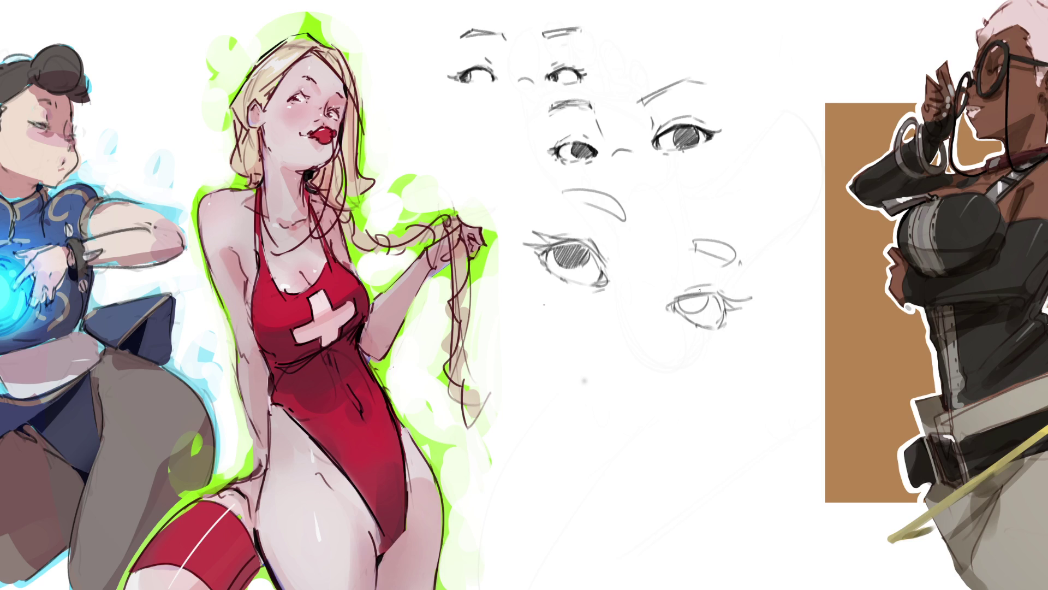
pyautogui.moveTo(687, 297)
pyautogui.mouseDown()
pyautogui.moveTo(685, 315)
pyautogui.moveTo(707, 304)
pyautogui.mouseUp()
# Touch up the brow ends and sketch a nose line beside the lower-right eye, then undo it.
pyautogui.moveTo(621, 209); pyautogui.dragTo(627, 230)
pyautogui.moveTo(688, 241); pyautogui.dragTo(688, 249)
pyautogui.moveTo(629, 297); pyautogui.dragTo(659, 309)
pyautogui.hotkey('ctrl', 'z')
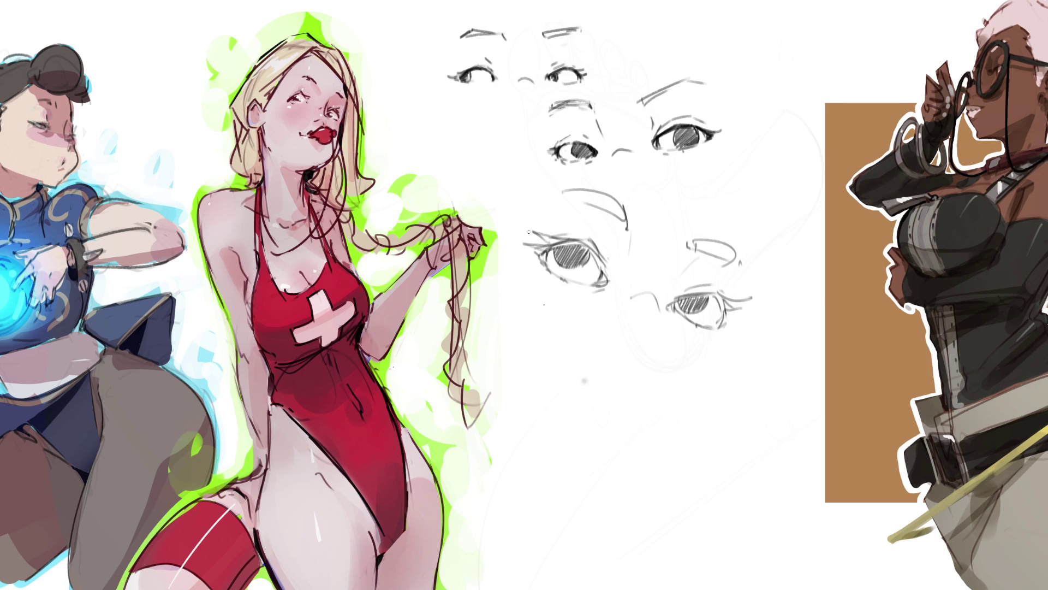
# Darken the upper eyelids and corners of both lower eyes.
pyautogui.moveTo(530, 247)
pyautogui.mouseDown()
pyautogui.moveTo(580, 244)
pyautogui.moveTo(606, 276)
pyautogui.mouseUp()
pyautogui.moveTo(668, 304)
pyautogui.mouseDown()
pyautogui.moveTo(717, 293)
pyautogui.moveTo(746, 299)
pyautogui.moveTo(730, 307)
pyautogui.moveTo(740, 309)
pyautogui.mouseUp()
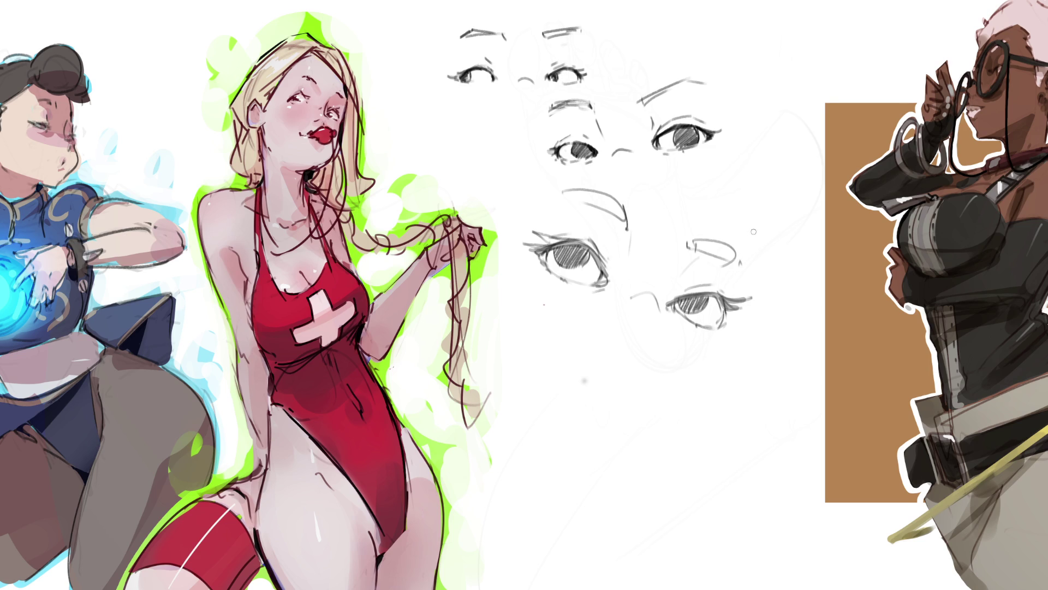
pyautogui.moveTo(544, 253)
pyautogui.mouseDown()
pyautogui.moveTo(535, 261)
pyautogui.moveTo(553, 247)
pyautogui.moveTo(580, 248)
pyautogui.moveTo(612, 273)
pyautogui.mouseUp()
pyautogui.moveTo(677, 303)
pyautogui.mouseDown()
pyautogui.moveTo(693, 309)
pyautogui.moveTo(701, 298)
pyautogui.moveTo(724, 320)
pyautogui.mouseUp()
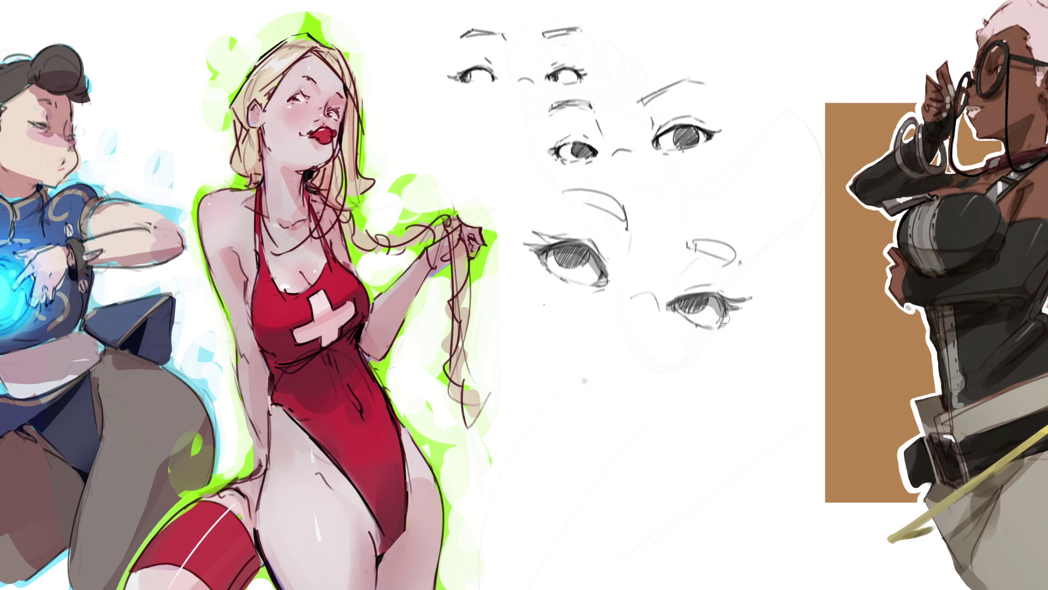
pyautogui.moveTo(673, 306); pyautogui.dragTo(671, 309)
pyautogui.moveTo(603, 275); pyautogui.dragTo(597, 281)
pyautogui.moveTo(544, 253); pyautogui.dragTo(546, 261)
# Try soft grey shading beside the nose, then undo the stray blob.
pyautogui.moveTo(606, 233); pyautogui.dragTo(614, 239)
pyautogui.moveTo(681, 184); pyautogui.dragTo(671, 209)
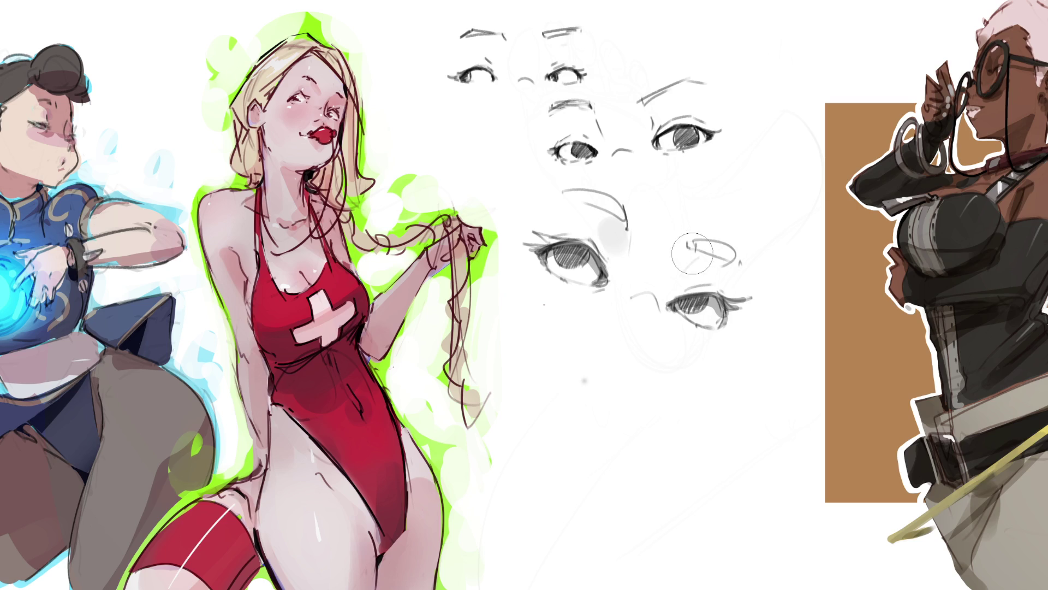
pyautogui.moveTo(695, 262)
pyautogui.mouseDown()
pyautogui.moveTo(682, 276)
pyautogui.moveTo(695, 257)
pyautogui.mouseUp()
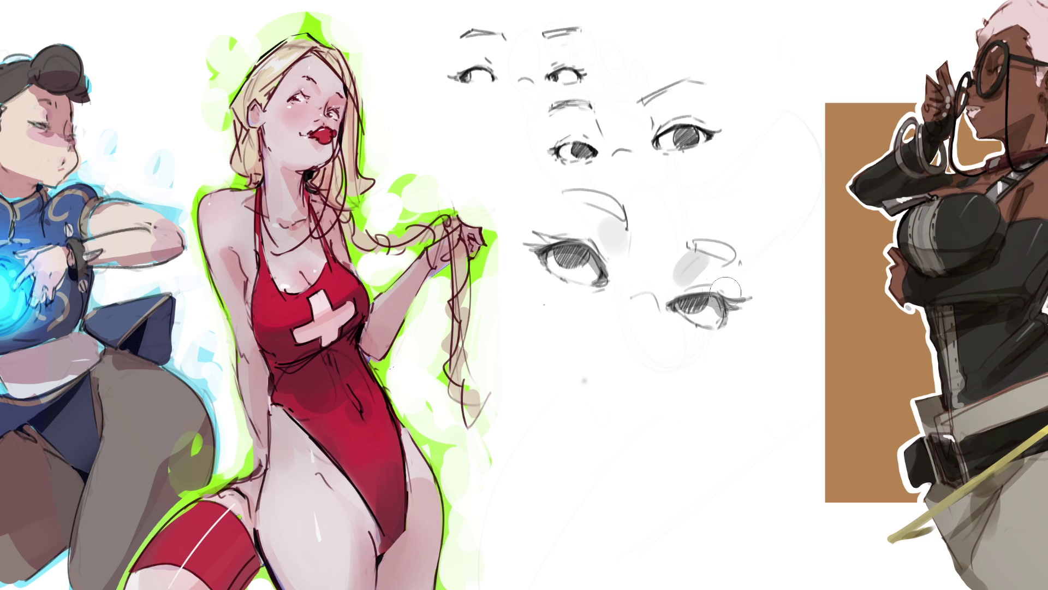
pyautogui.hotkey('ctrl', 'z')
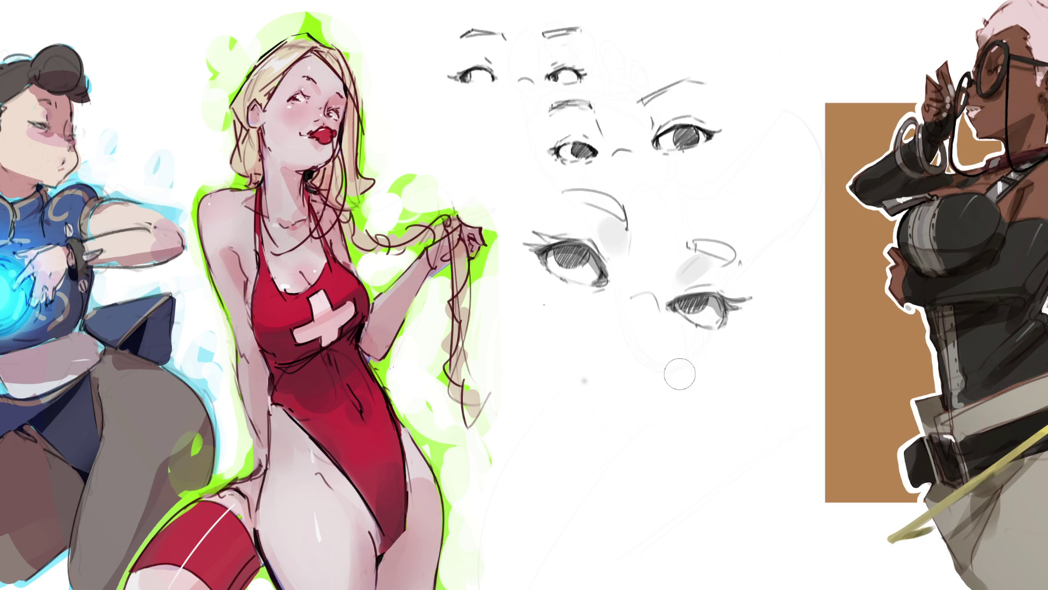
# Shade softly under the lower and middle eyes and darken the right eye's upper lid.
pyautogui.moveTo(687, 318)
pyautogui.mouseDown()
pyautogui.moveTo(692, 347)
pyautogui.moveTo(678, 343)
pyautogui.moveTo(689, 330)
pyautogui.moveTo(684, 342)
pyautogui.mouseUp()
pyautogui.moveTo(549, 286); pyautogui.dragTo(576, 294)
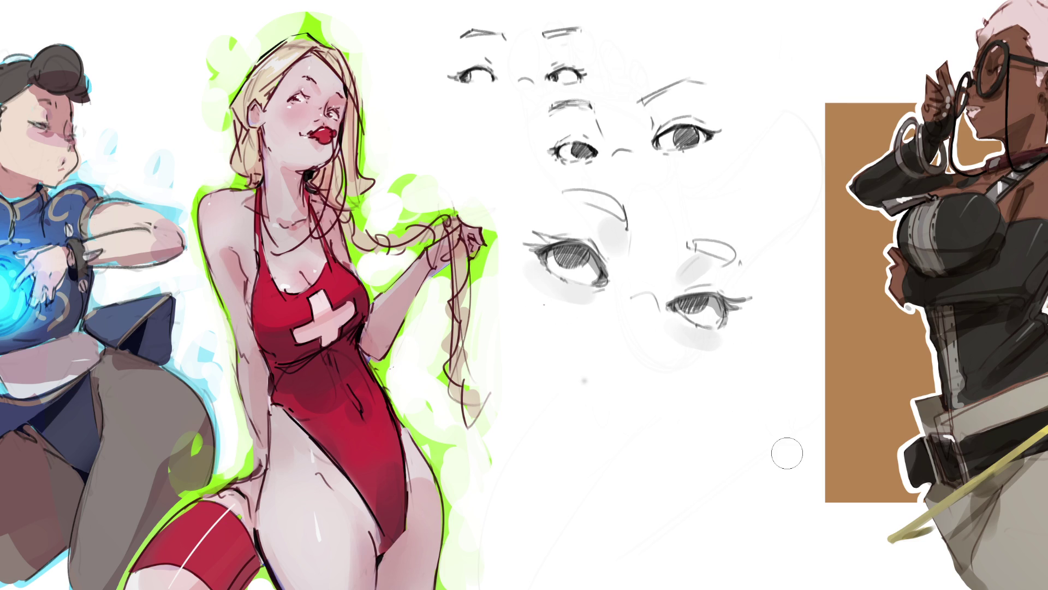
pyautogui.moveTo(657, 143)
pyautogui.mouseDown()
pyautogui.moveTo(685, 127)
pyautogui.moveTo(713, 137)
pyautogui.mouseUp()
pyautogui.moveTo(560, 159); pyautogui.dragTo(594, 161)
pyautogui.moveTo(662, 152); pyautogui.dragTo(708, 154)
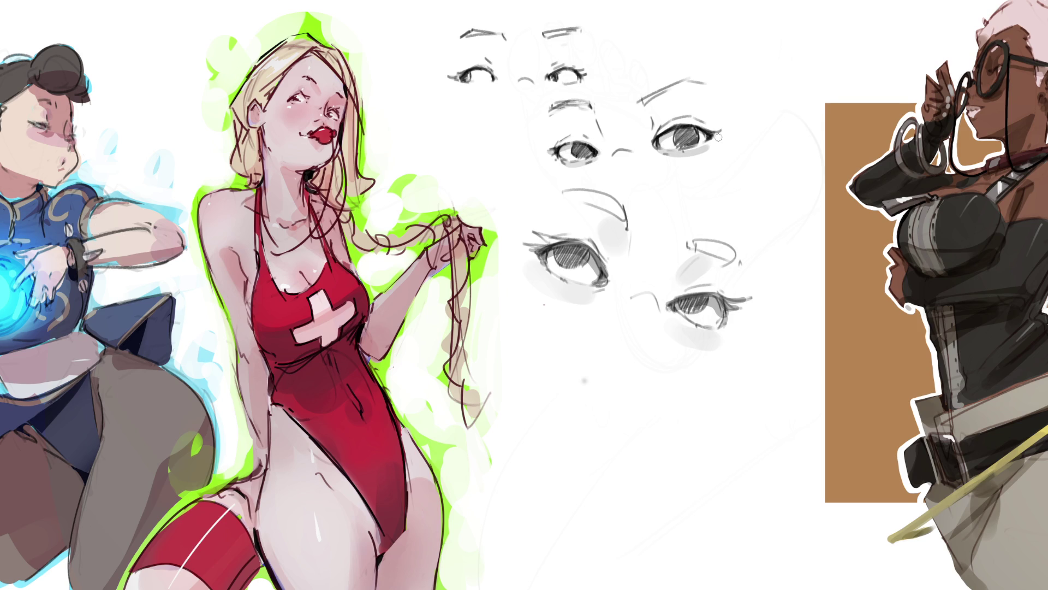
# Touch up the right eye's inner corner and darken the top-left eye's lash line.
pyautogui.moveTo(650, 133); pyautogui.dragTo(654, 125)
pyautogui.moveTo(461, 75)
pyautogui.mouseDown()
pyautogui.moveTo(495, 78)
pyautogui.moveTo(489, 65)
pyautogui.mouseUp()
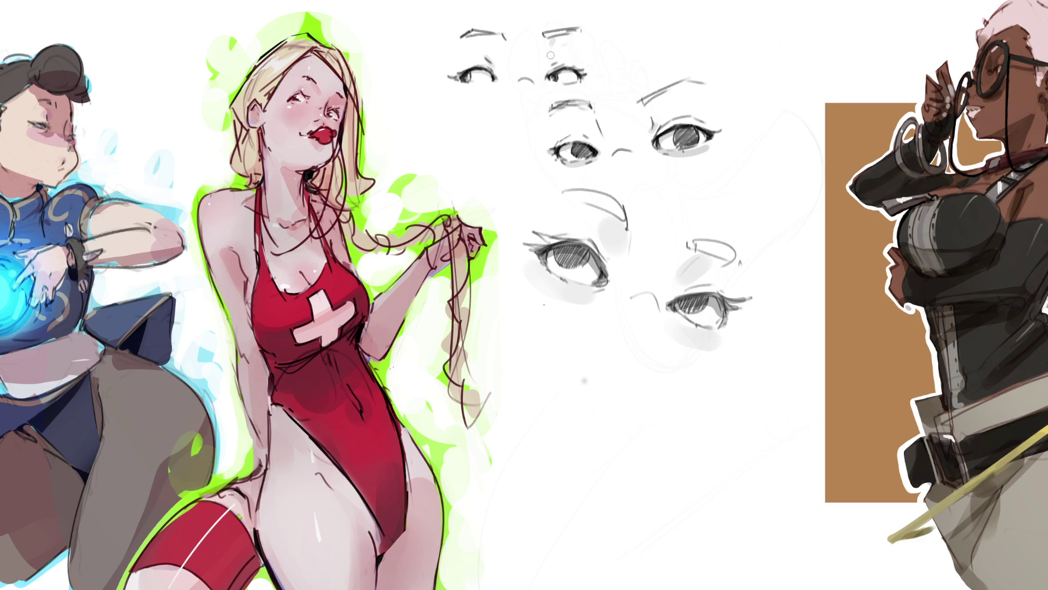
pyautogui.moveTo(502, 57); pyautogui.dragTo(505, 70)
# Paint darker grey into the centres of the lower left and right pupils and enlarge the brush.
pyautogui.moveTo(570, 251); pyautogui.dragTo(578, 256)
pyautogui.moveTo(568, 252); pyautogui.dragTo(576, 253)
pyautogui.moveTo(691, 302); pyautogui.dragTo(694, 304)
pyautogui.press(']')
pyautogui.press(']')
pyautogui.press(']')
# Sketch a mouth and nose below the lower eyes, undoing a stray stroke.
pyautogui.moveTo(568, 419); pyautogui.dragTo(618, 402)
pyautogui.moveTo(658, 368)
pyautogui.mouseDown()
pyautogui.moveTo(636, 417)
pyautogui.moveTo(652, 424)
pyautogui.mouseUp()
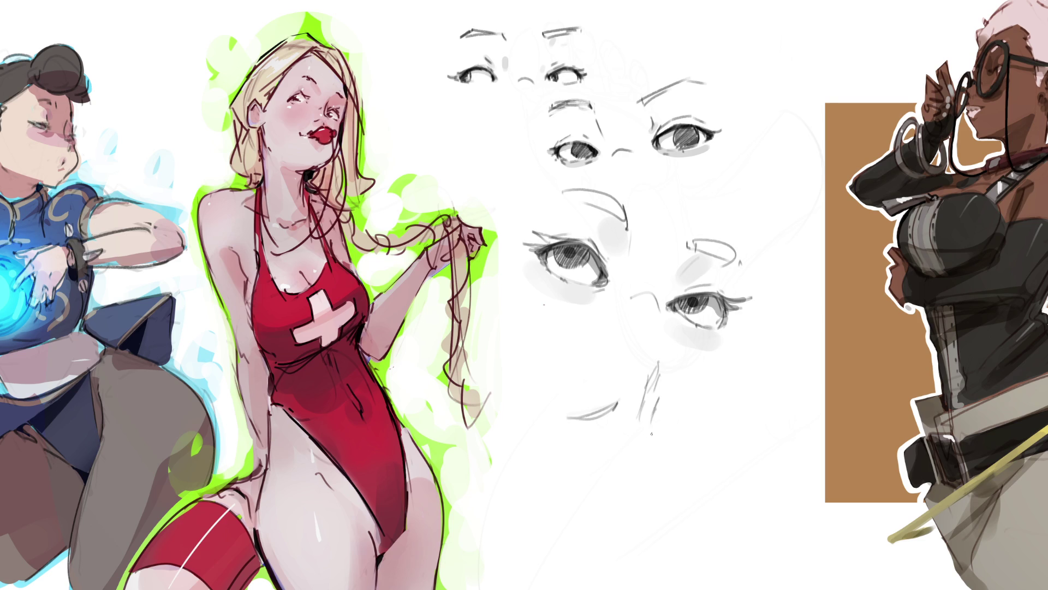
pyautogui.hotkey('ctrl', 'z')
pyautogui.hotkey('ctrl', 'z')
pyautogui.moveTo(600, 432)
pyautogui.mouseDown()
pyautogui.moveTo(579, 442)
pyautogui.moveTo(601, 430)
pyautogui.mouseUp()
pyautogui.moveTo(657, 399)
pyautogui.mouseDown()
pyautogui.moveTo(646, 422)
pyautogui.moveTo(647, 412)
pyautogui.mouseUp()
# Extend the nose down to a hooked tip with a nostril curve.
pyautogui.moveTo(650, 381)
pyautogui.mouseDown()
pyautogui.moveTo(641, 437)
pyautogui.moveTo(658, 459)
pyautogui.mouseUp()
pyautogui.moveTo(659, 413)
pyautogui.mouseDown()
pyautogui.moveTo(655, 434)
pyautogui.moveTo(580, 445)
pyautogui.moveTo(646, 421)
pyautogui.moveTo(634, 463)
pyautogui.mouseUp()
pyautogui.moveTo(656, 444); pyautogui.dragTo(643, 479)
pyautogui.moveTo(660, 415)
pyautogui.mouseDown()
pyautogui.moveTo(633, 486)
pyautogui.moveTo(643, 491)
pyautogui.mouseUp()
pyautogui.moveTo(646, 490)
pyautogui.mouseDown()
pyautogui.moveTo(637, 500)
pyautogui.moveTo(634, 483)
pyautogui.mouseUp()
pyautogui.moveTo(650, 467); pyautogui.dragTo(648, 485)
# Sketch the mouth and chin lines and the left cheek contour.
pyautogui.moveTo(662, 450); pyautogui.dragTo(656, 475)
pyautogui.moveTo(570, 493); pyautogui.dragTo(612, 502)
pyautogui.moveTo(547, 476)
pyautogui.mouseDown()
pyautogui.moveTo(623, 491)
pyautogui.moveTo(614, 515)
pyautogui.moveTo(627, 522)
pyautogui.mouseUp()
pyautogui.moveTo(519, 438); pyautogui.dragTo(556, 490)
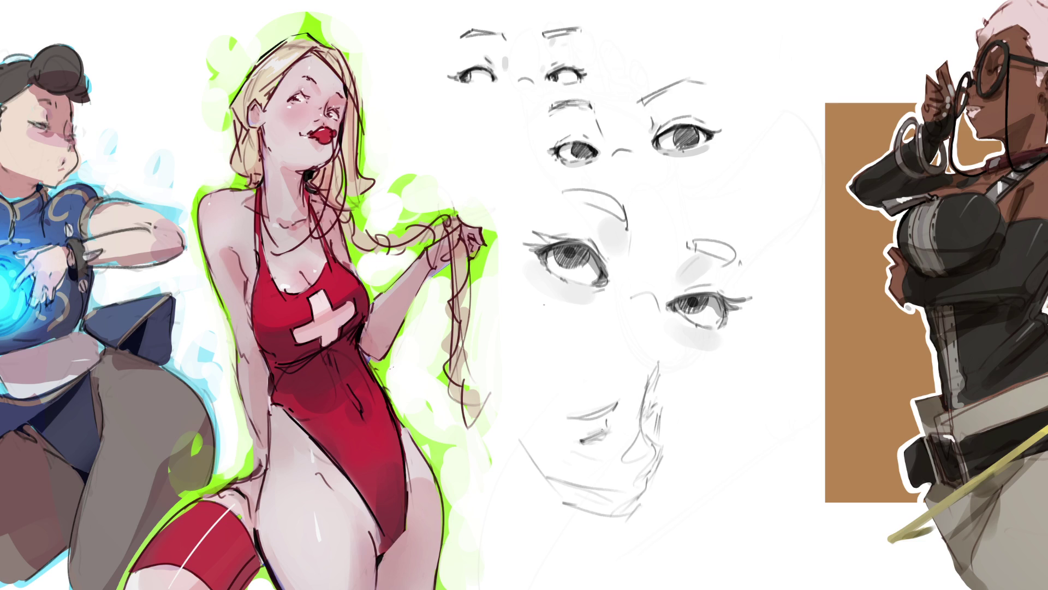
pyautogui.moveTo(587, 435); pyautogui.dragTo(603, 429)
pyautogui.moveTo(656, 399); pyautogui.dragTo(644, 416)
# Go over the nose, chin and lower jaw lines more darkly.
pyautogui.moveTo(659, 365)
pyautogui.mouseDown()
pyautogui.moveTo(648, 409)
pyautogui.moveTo(661, 454)
pyautogui.moveTo(628, 522)
pyautogui.mouseUp()
pyautogui.moveTo(541, 484); pyautogui.dragTo(591, 511)
pyautogui.moveTo(507, 428); pyautogui.dragTo(543, 477)
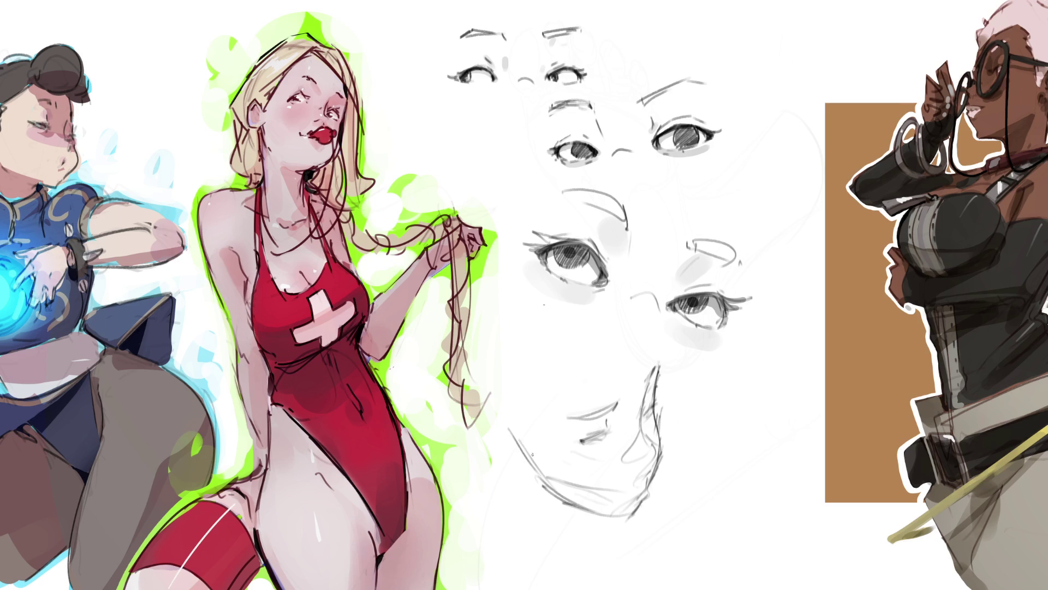
# Add diagonal cheek lines across the face and short strokes on the nose.
pyautogui.moveTo(522, 348)
pyautogui.mouseDown()
pyautogui.moveTo(519, 428)
pyautogui.moveTo(549, 351)
pyautogui.mouseUp()
pyautogui.moveTo(557, 359); pyautogui.dragTo(561, 407)
pyautogui.moveTo(526, 350); pyautogui.dragTo(610, 306)
pyautogui.moveTo(557, 358)
pyautogui.mouseDown()
pyautogui.moveTo(614, 331)
pyautogui.moveTo(643, 341)
pyautogui.mouseUp()
pyautogui.moveTo(649, 317); pyautogui.dragTo(651, 345)
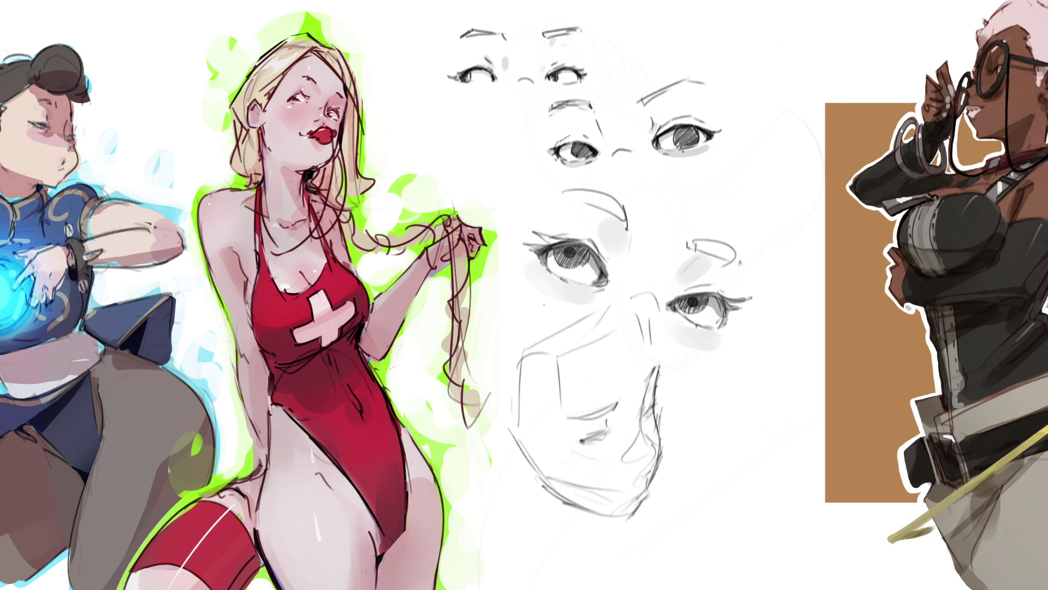
# Erase a stray line near the nose, darken the mouth stroke, and try a nose-and-lip line.
pyautogui.moveTo(662, 418); pyautogui.dragTo(668, 428)
pyautogui.moveTo(583, 436)
pyautogui.mouseDown()
pyautogui.moveTo(615, 428)
pyautogui.moveTo(619, 405)
pyautogui.mouseUp()
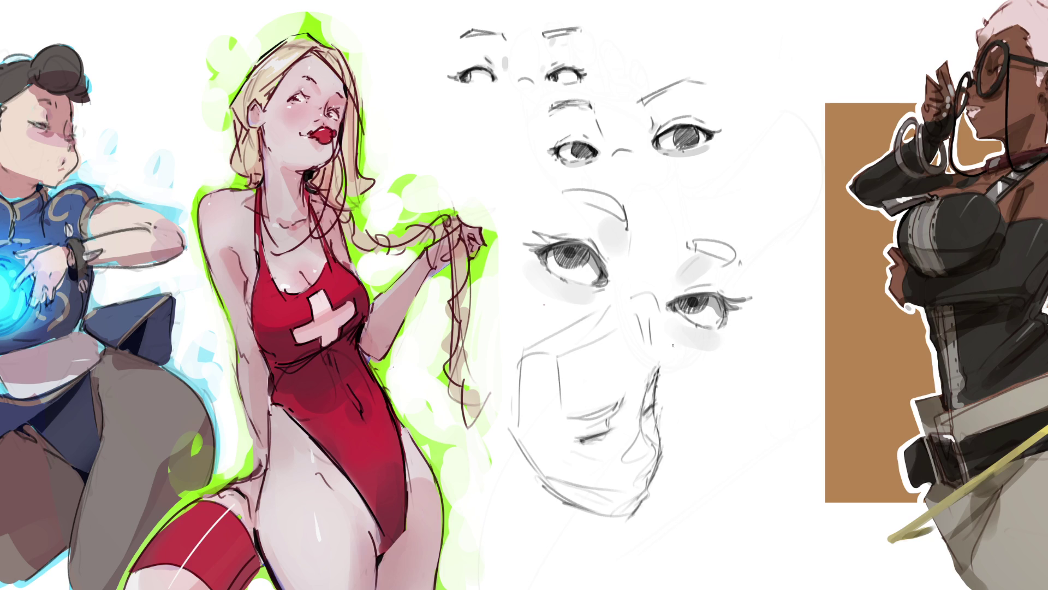
pyautogui.moveTo(649, 392); pyautogui.dragTo(629, 434)
pyautogui.hotkey('ctrl', 'z')
pyautogui.moveTo(650, 388); pyautogui.dragTo(631, 437)
pyautogui.hotkey('ctrl', 'z')
pyautogui.hotkey('ctrl', 'z')
# Redraw the dark nose line several times until it sits as one clean stroke.
pyautogui.hotkey('ctrl', 'z')
pyautogui.moveTo(642, 312); pyautogui.dragTo(659, 370)
pyautogui.hotkey('ctrl', 'z')
pyautogui.moveTo(642, 312); pyautogui.dragTo(660, 377)
pyautogui.hotkey('ctrl', 'z')
pyautogui.moveTo(644, 315); pyautogui.dragTo(658, 370)
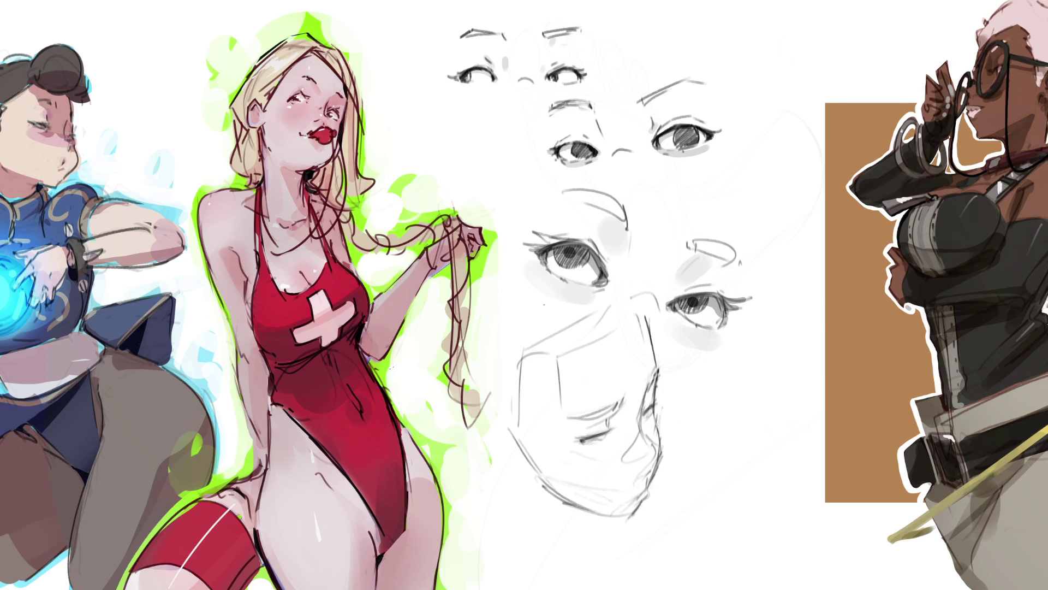
# Hatch shading on the cheek and add a chin stroke, removing a stray stroke below the mouth.
pyautogui.moveTo(580, 426)
pyautogui.mouseDown()
pyautogui.moveTo(616, 423)
pyautogui.moveTo(618, 443)
pyautogui.mouseUp()
pyautogui.moveTo(633, 469)
pyautogui.mouseDown()
pyautogui.moveTo(642, 470)
pyautogui.moveTo(626, 471)
pyautogui.mouseUp()
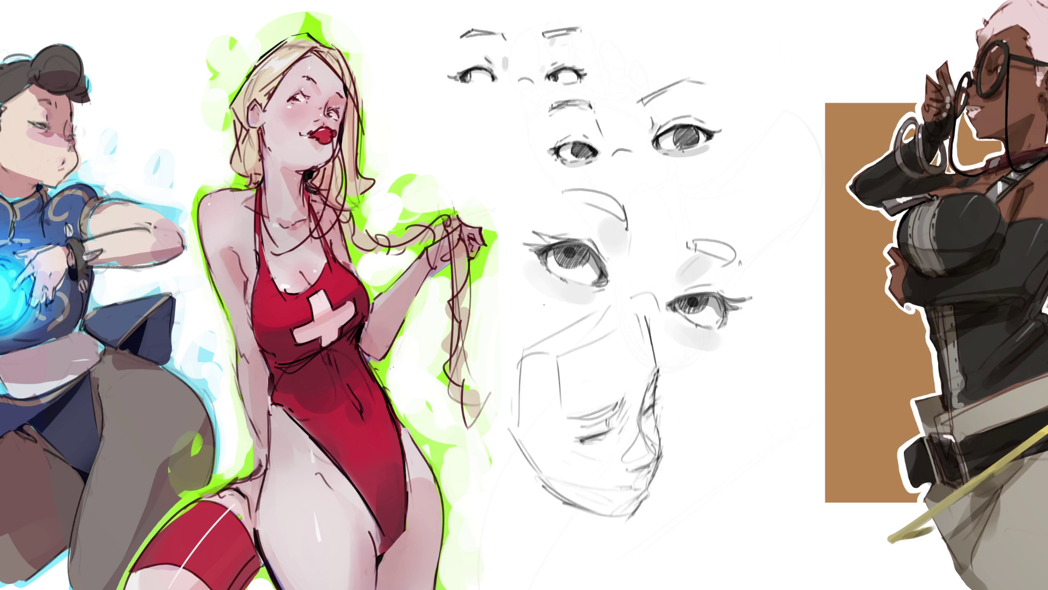
pyautogui.moveTo(611, 489); pyautogui.dragTo(628, 484)
pyautogui.hotkey('ctrl', 'z')
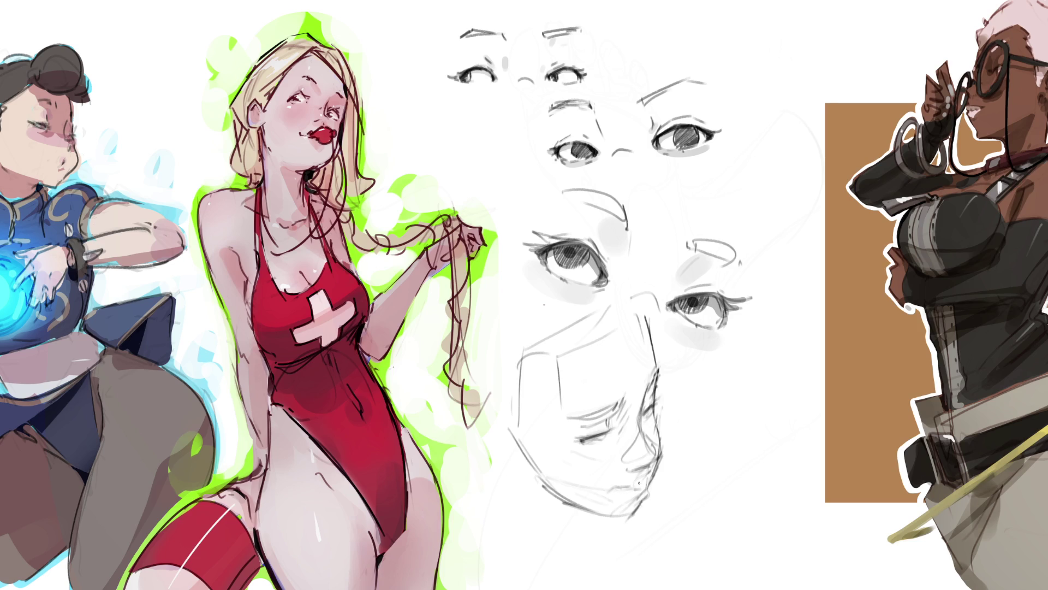